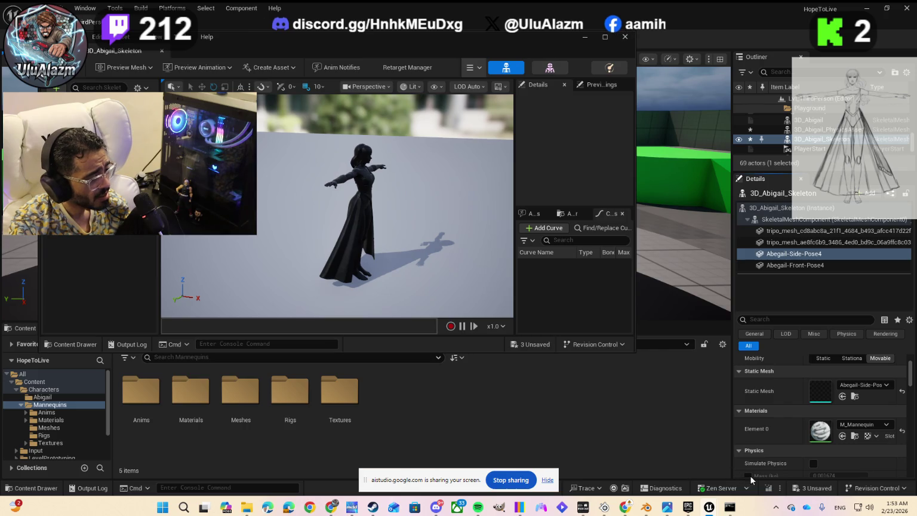
# Move the Abigail skeleton editor window aside and shrink it to a smaller size.
pyautogui.moveTo(461, 37)
pyautogui.mouseDown()
pyautogui.moveTo(548, 221)
pyautogui.moveTo(515, 198)
pyautogui.moveTo(513, 156)
pyautogui.mouseUp()
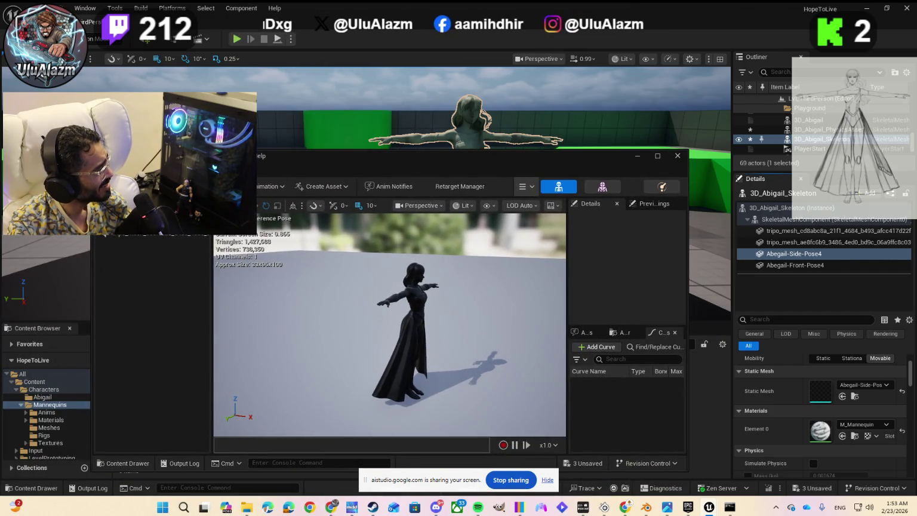
pyautogui.moveTo(89, 149); pyautogui.dragTo(238, 231)
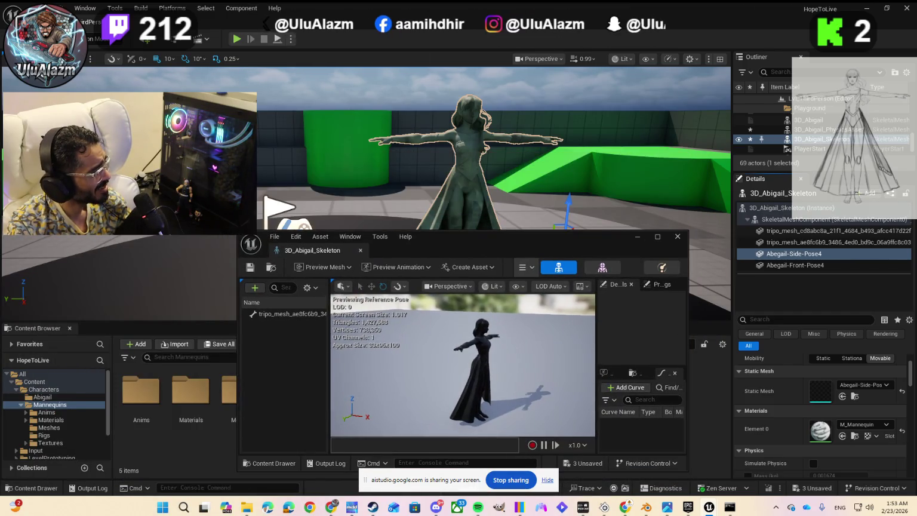
pyautogui.moveTo(490, 243)
pyautogui.mouseDown()
pyautogui.moveTo(256, 157)
pyautogui.moveTo(260, 139)
pyautogui.moveTo(251, 137)
pyautogui.mouseUp()
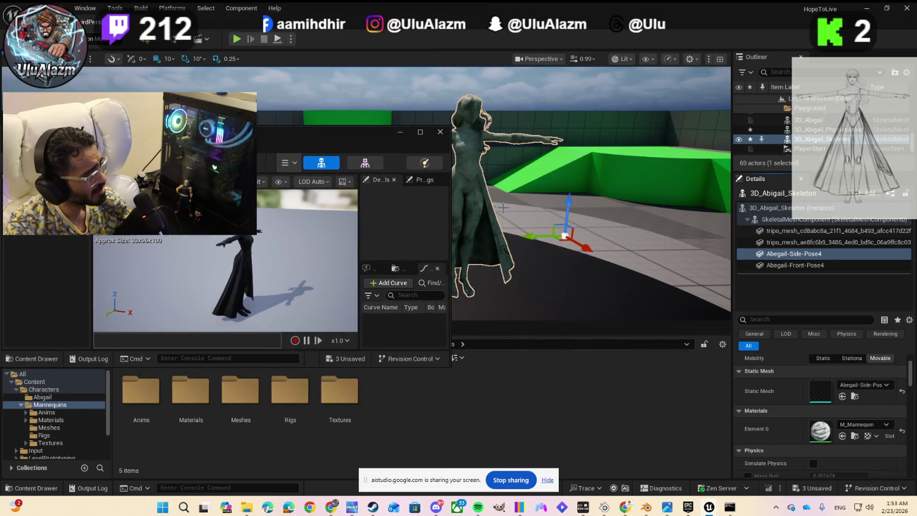
# Reframe the level viewport on the Abigail character and nudge the skeleton editor slightly.
pyautogui.scroll(3, 591, 208)
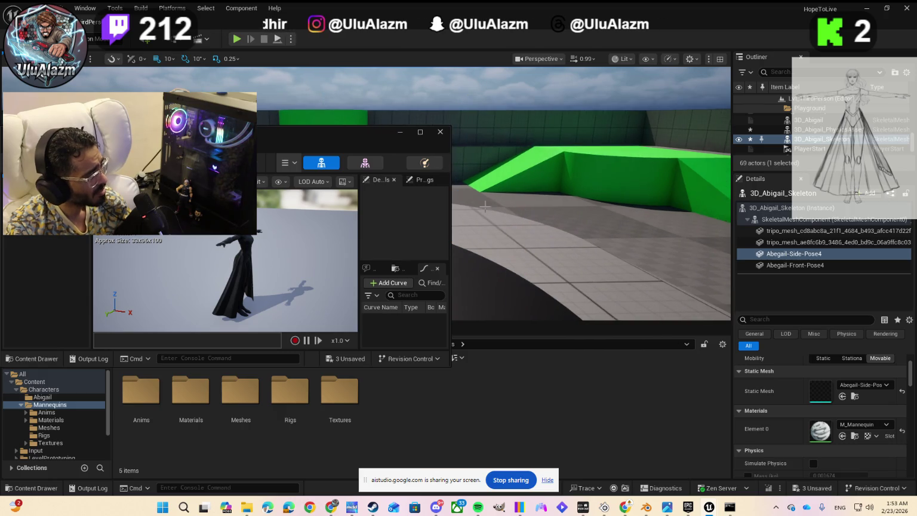
pyautogui.scroll(1, 591, 208)
pyautogui.scroll(1, 591, 208)
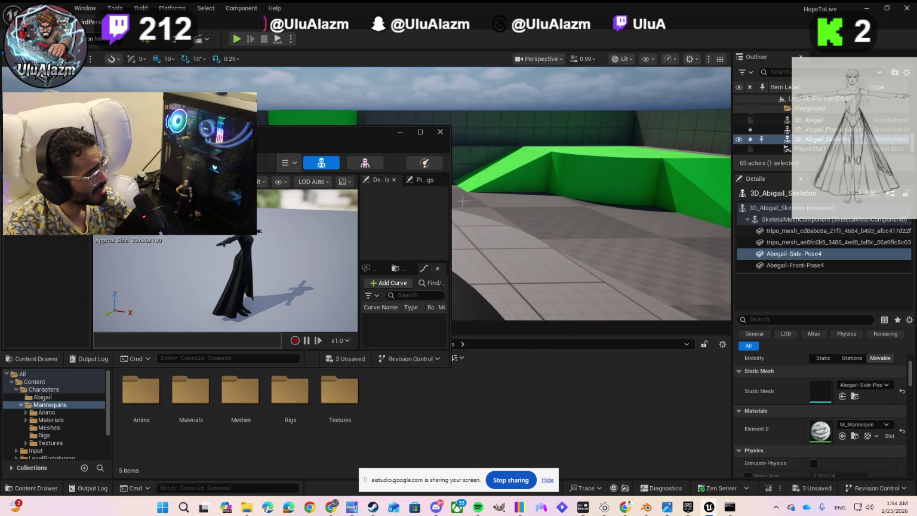
pyautogui.scroll(1, 591, 208)
pyautogui.scroll(-3, 591, 208)
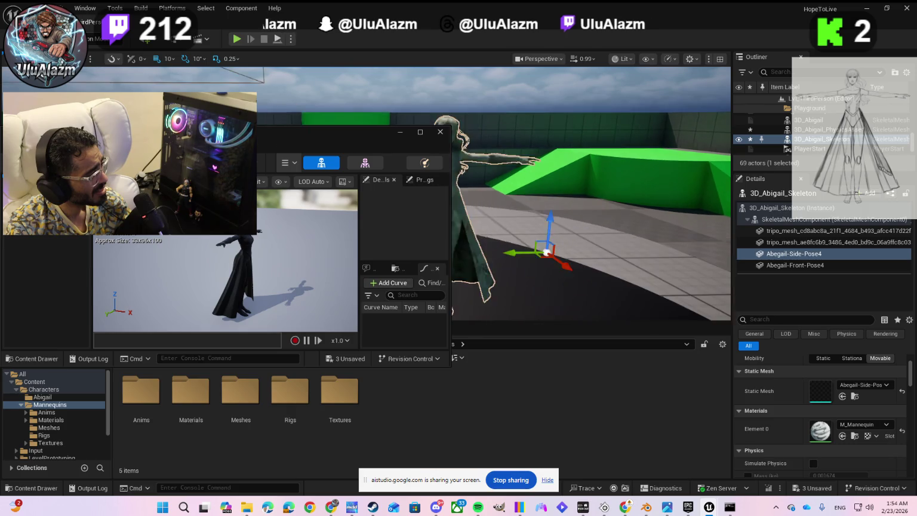
pyautogui.press('d')
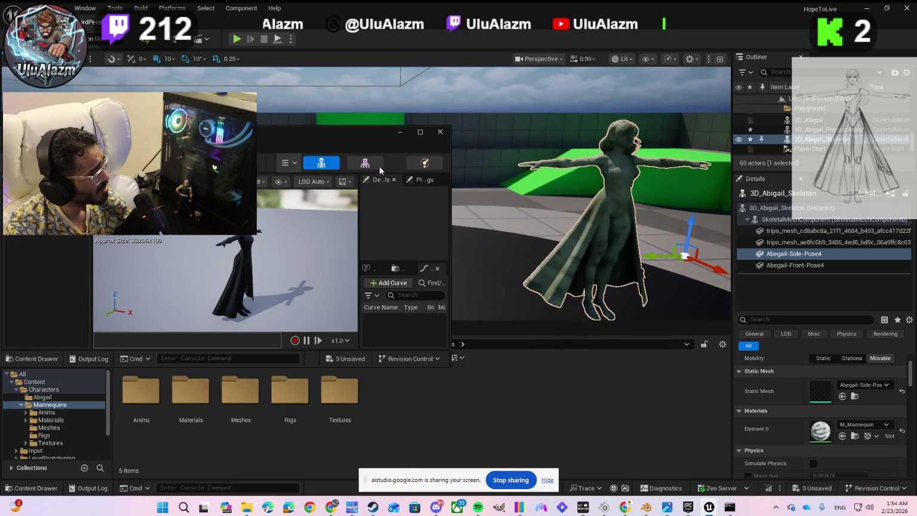
pyautogui.moveTo(339, 132); pyautogui.dragTo(367, 131)
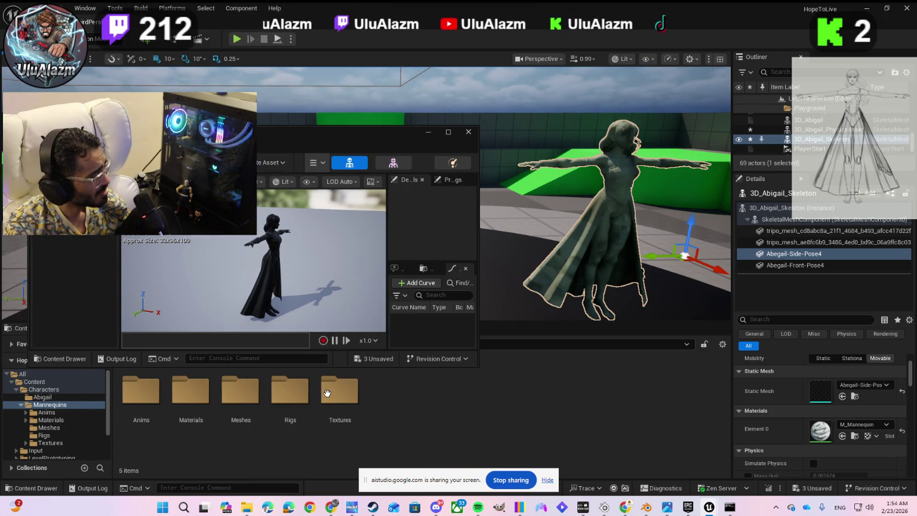
# Show the Abigail folder's assets and switch Abegail-Side-Pose4's static mesh to Abegail-Front-Pose.
pyautogui.click(241, 397)
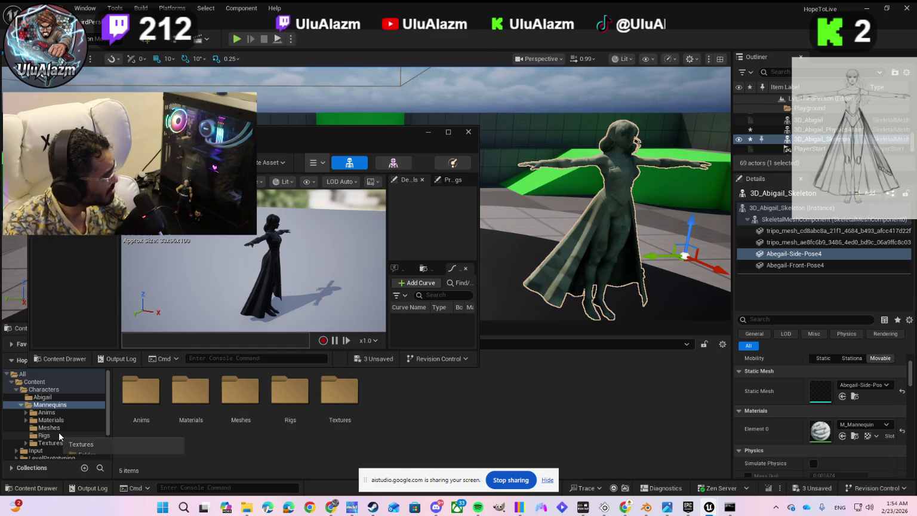
pyautogui.click(48, 398)
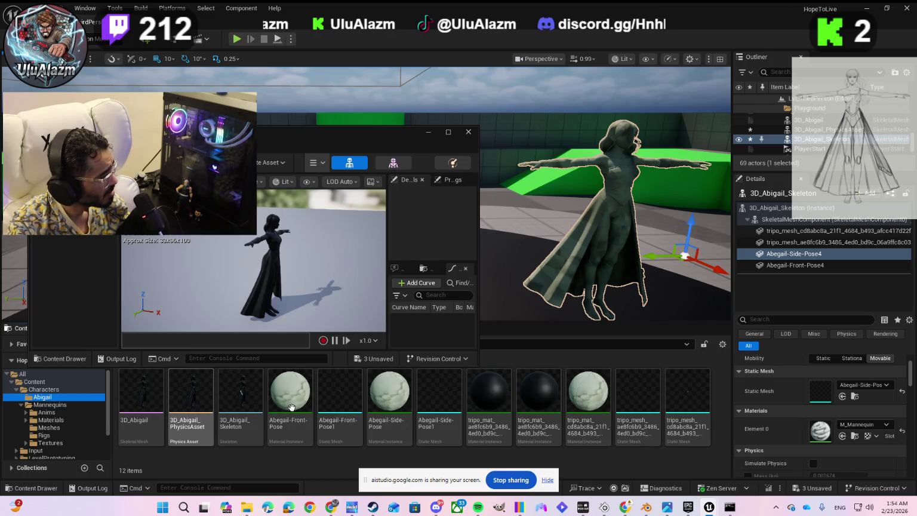
pyautogui.click(859, 387)
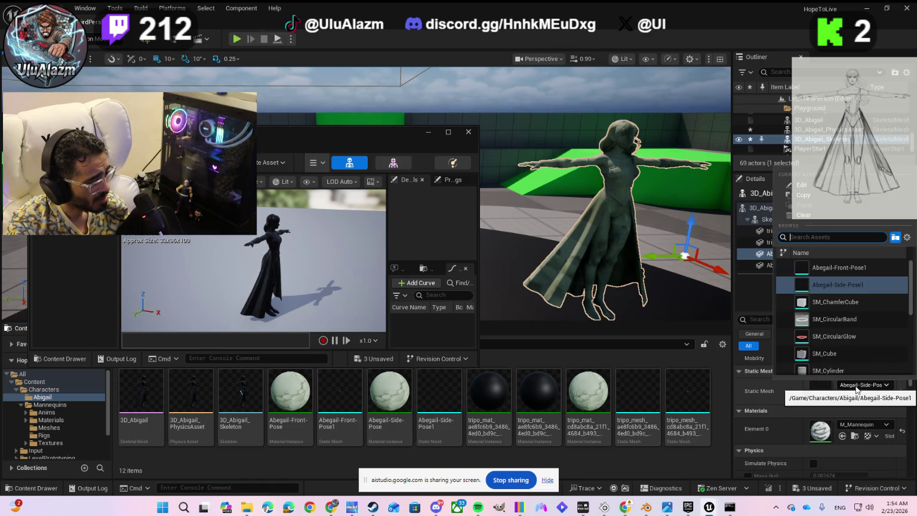
pyautogui.click(837, 267)
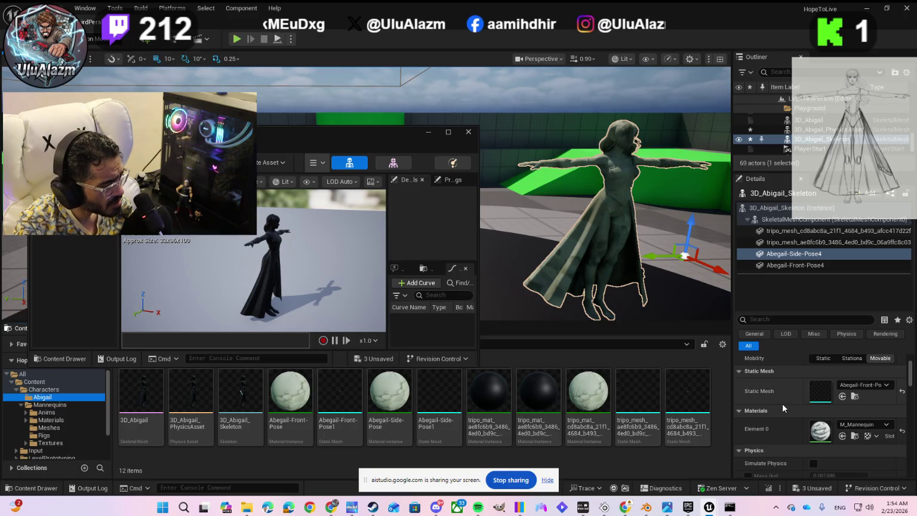
pyautogui.click(801, 489)
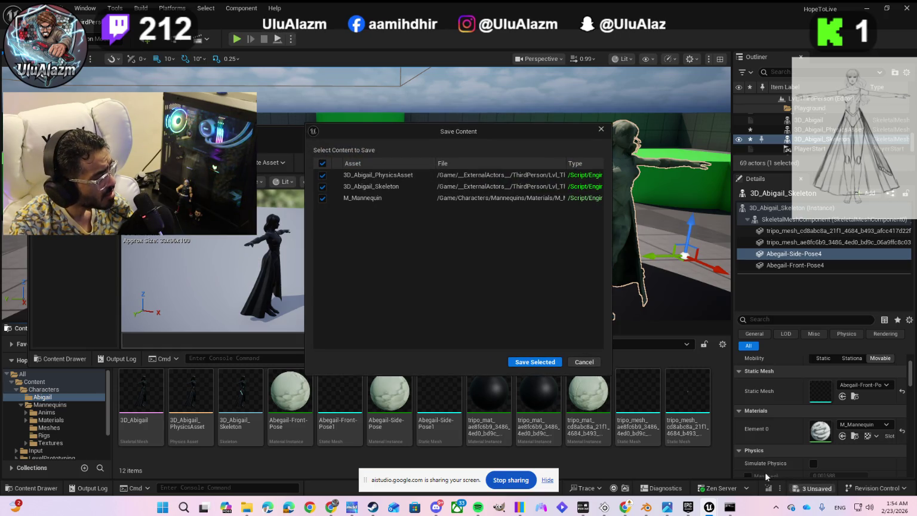
# Save all three pending assets, including 3D_Abigail_Skeleton and M_Mannequin.
pyautogui.click(535, 361)
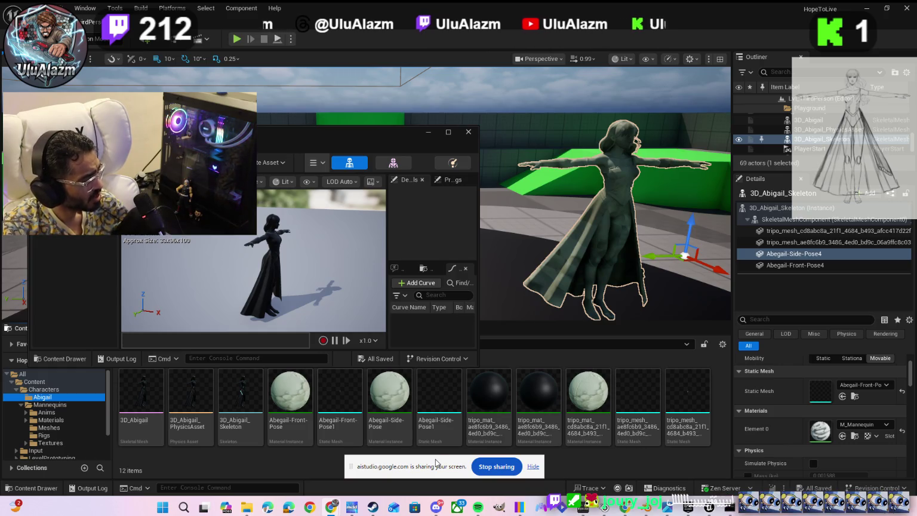
# Take a full-screen snip of the Unreal editor to the clipboard with Win+Shift+S.
pyautogui.moveTo(406, 434)
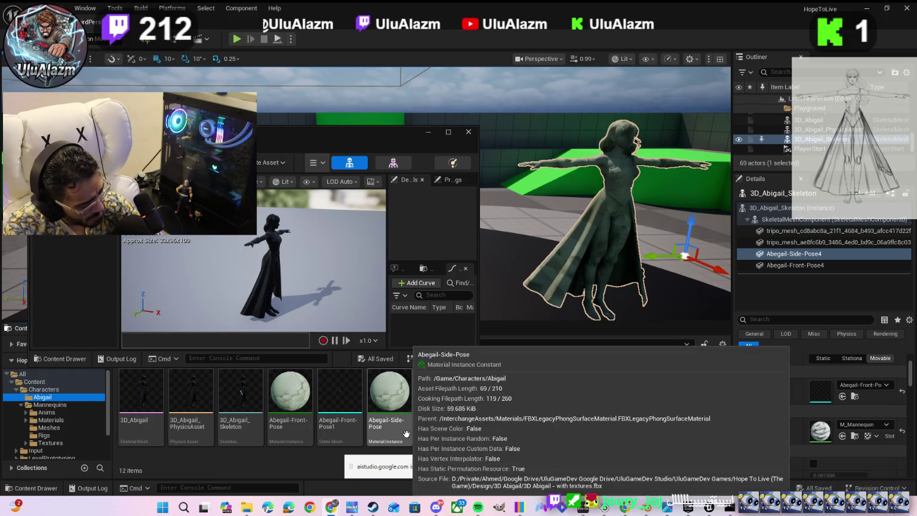
pyautogui.press('super+shift+s')
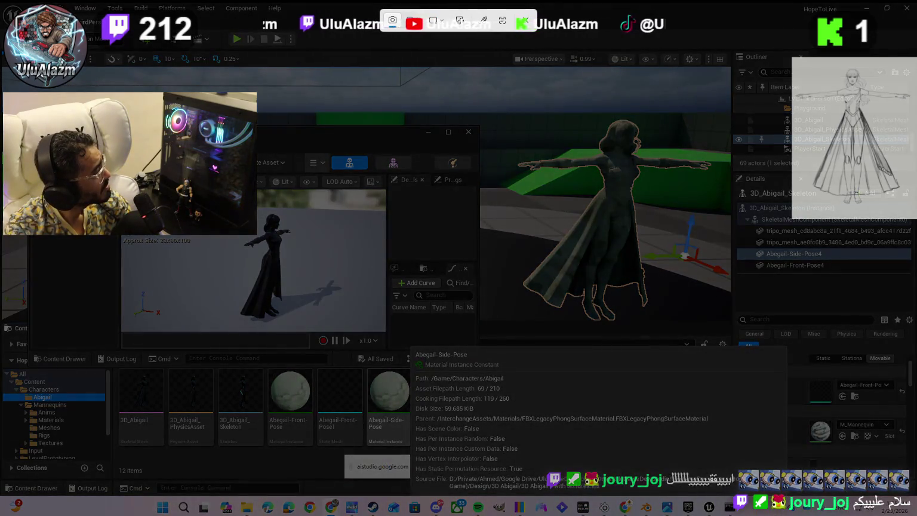
pyautogui.press('Escape')
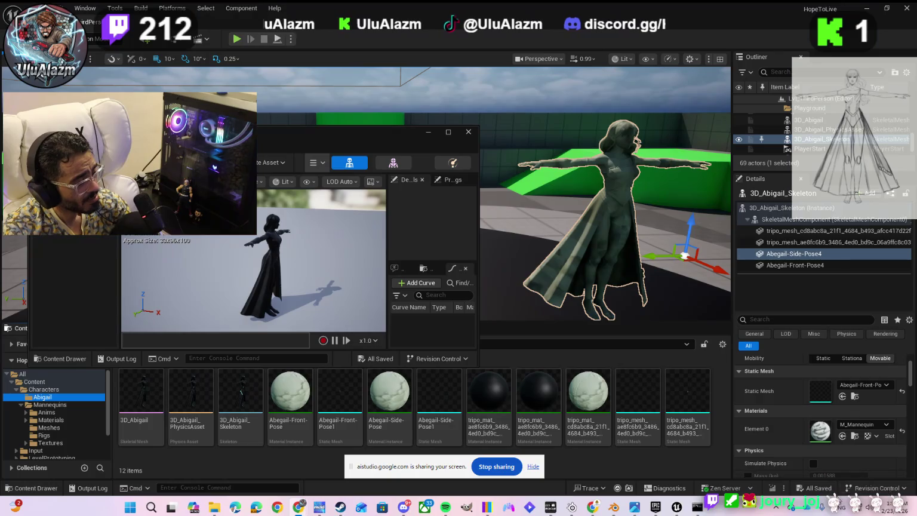
pyautogui.moveTo(309, 507)
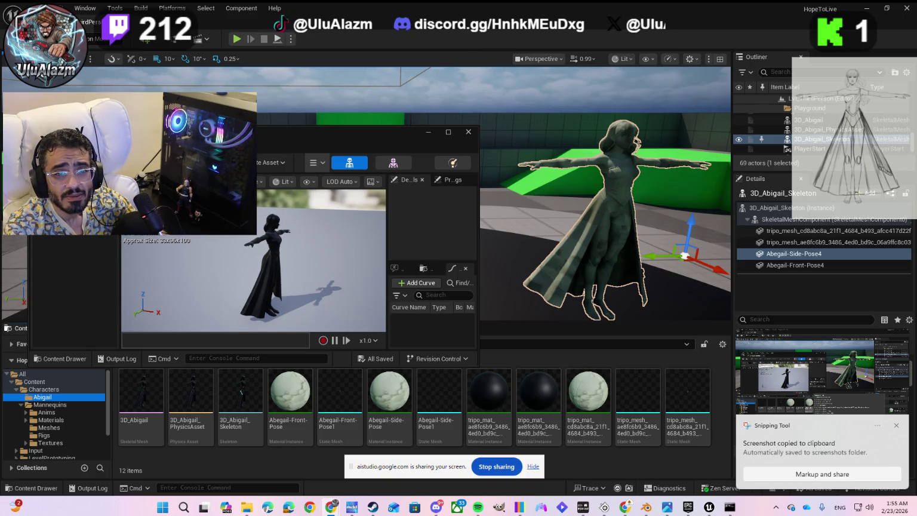
pyautogui.hotkey('alt', 'Tab')
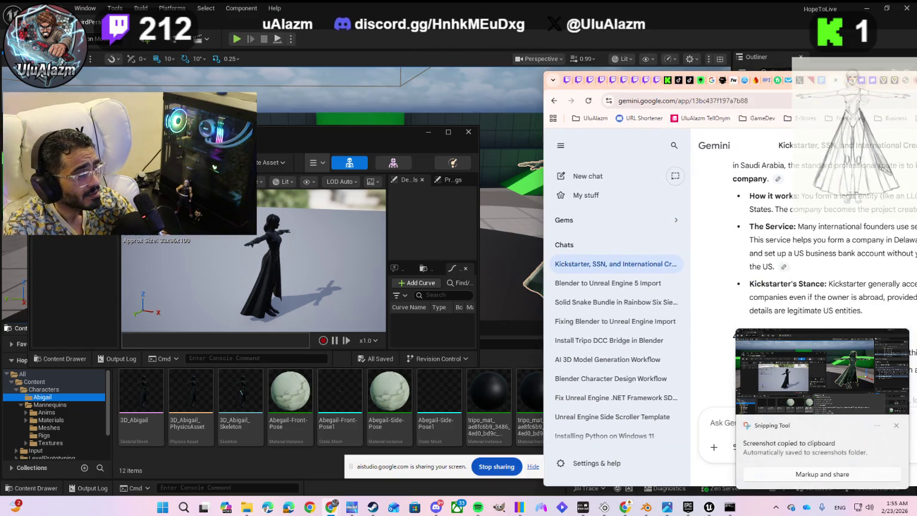
# Maximize the browser, start a new Gemini chat on the Pro model, and paste the screenshot.
pyautogui.press('super+Up')
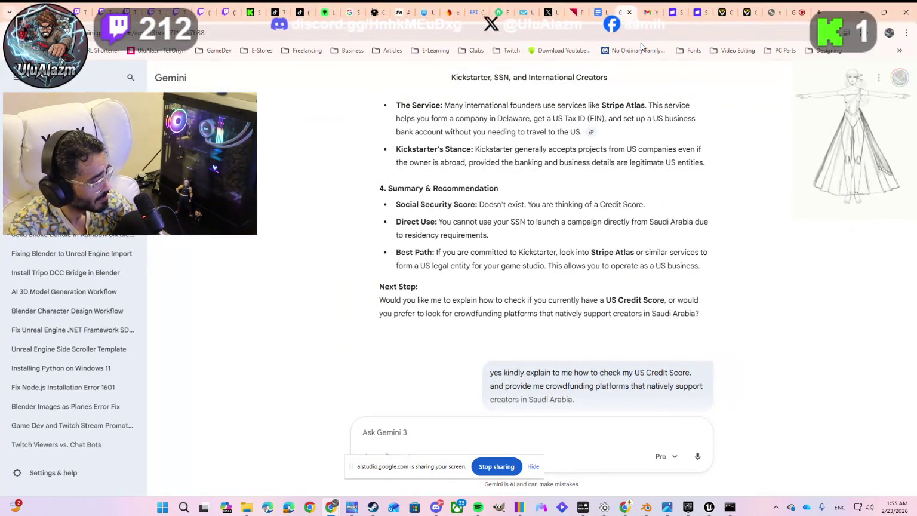
pyautogui.click(42, 103)
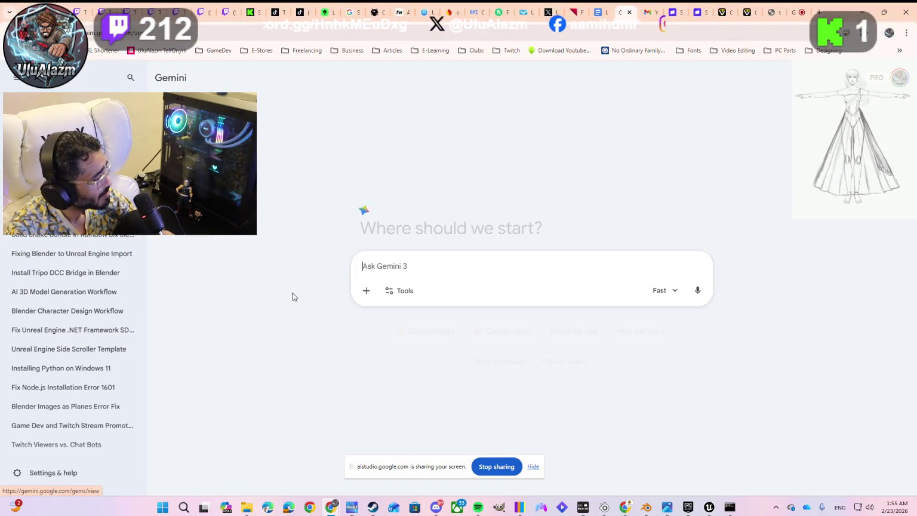
pyautogui.click(660, 290)
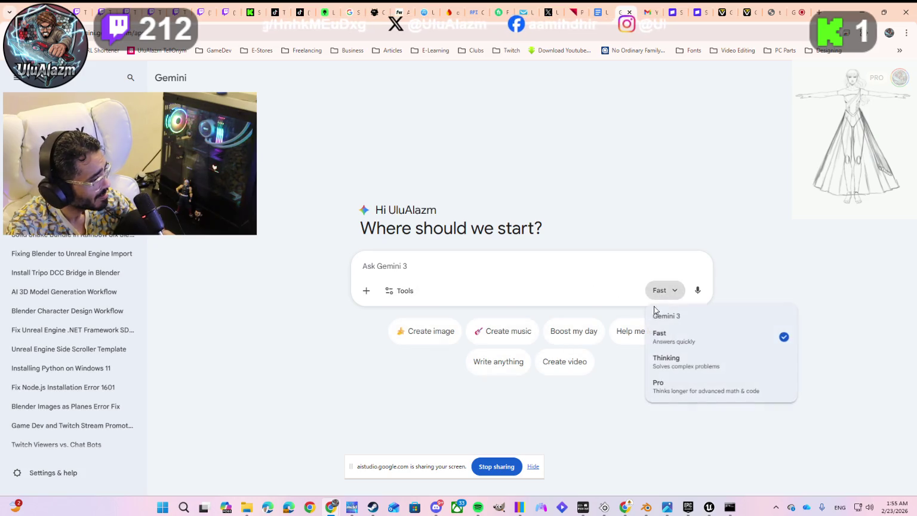
pyautogui.click(661, 384)
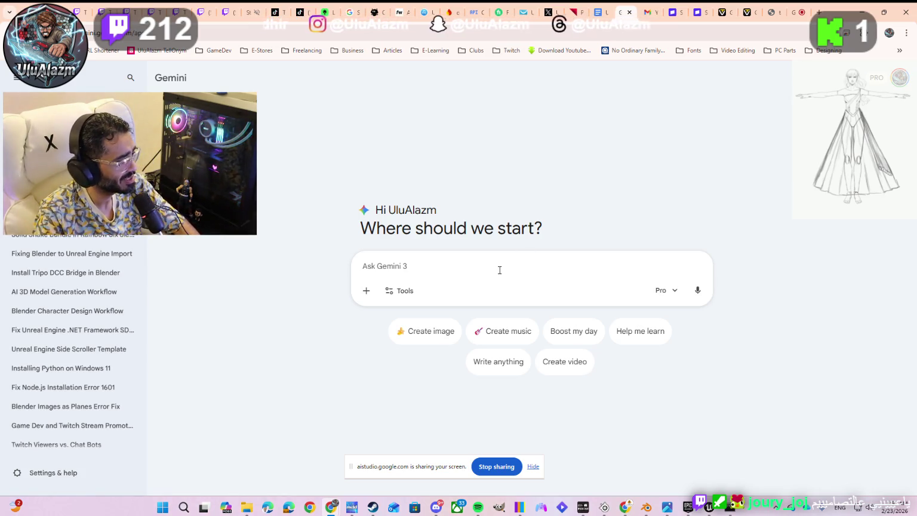
pyautogui.hotkey('ctrl', 'v')
# Send Gemini a prompt saying Abigail's textures don't show in Unreal Engine 5 after importing from Blender 5.
pyautogui.write('at')
pyautogui.press('BackSpace')
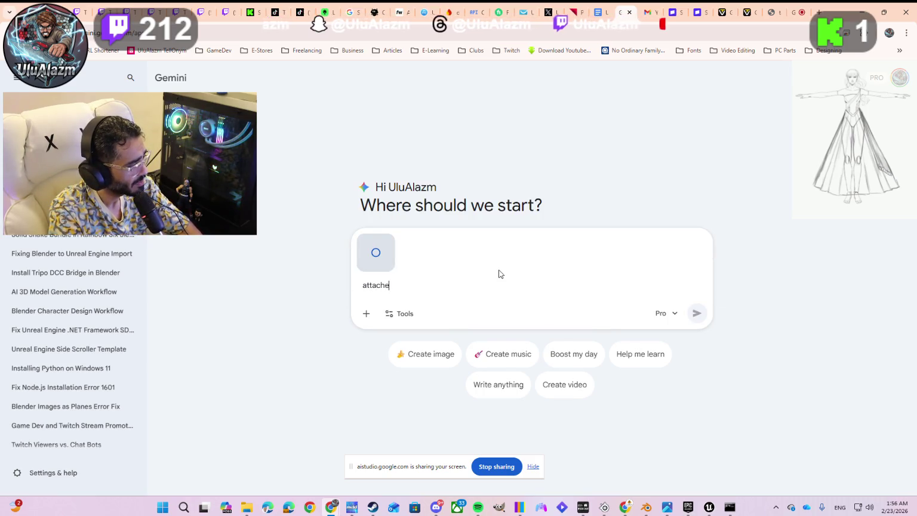
pyautogui.write('d is a sc')
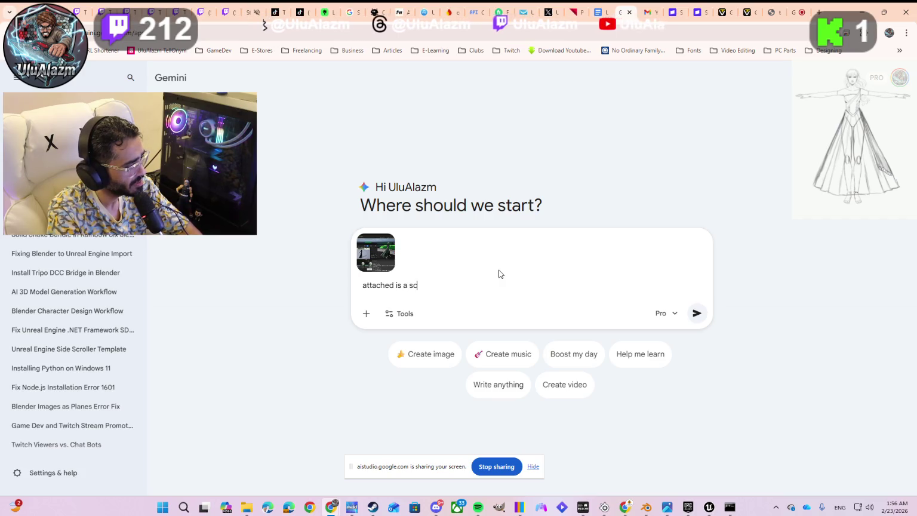
pyautogui.write('reen')
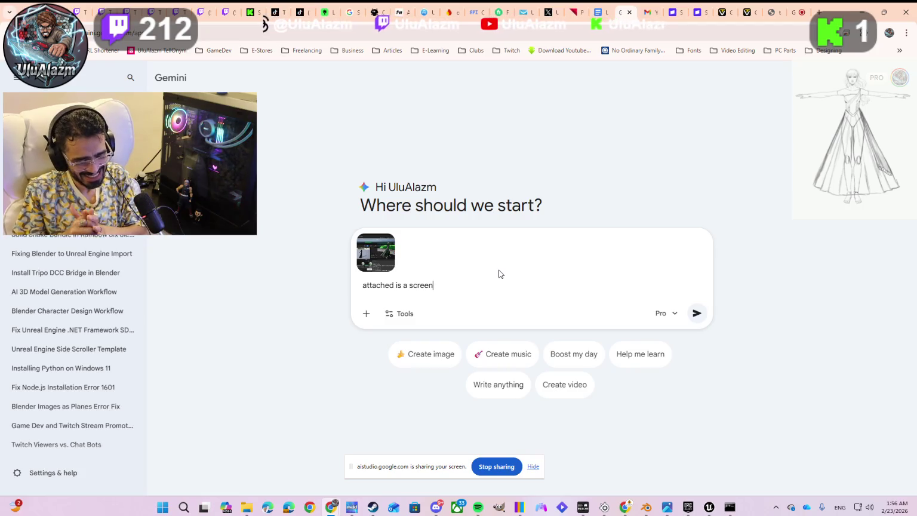
pyautogui.write('mho')
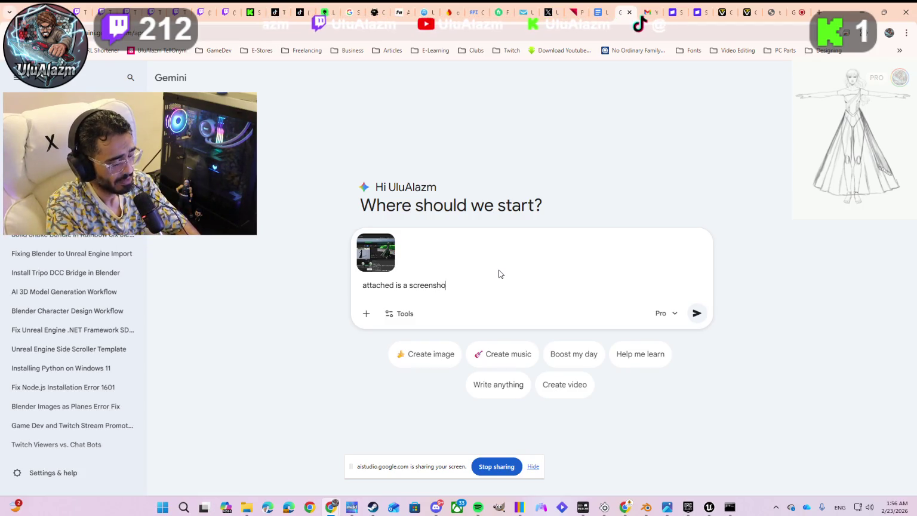
pyautogui.write('of')
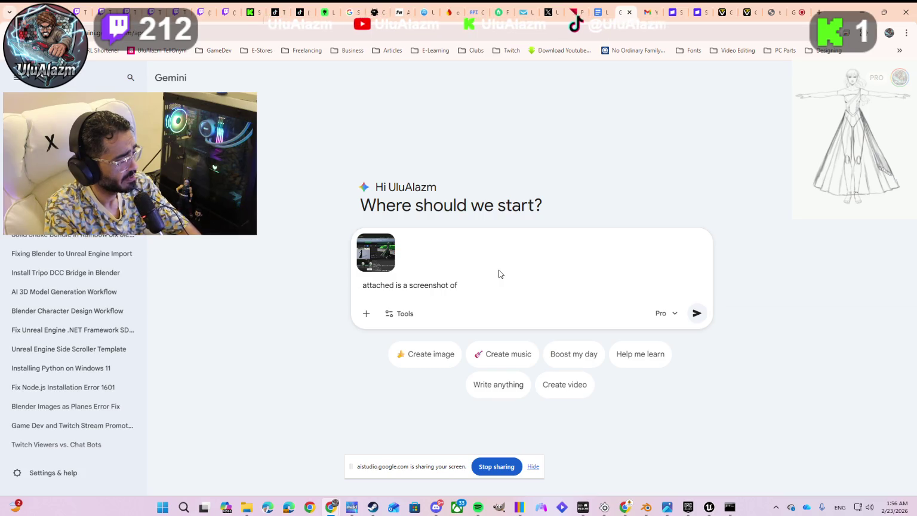
pyautogui.write(' my rece')
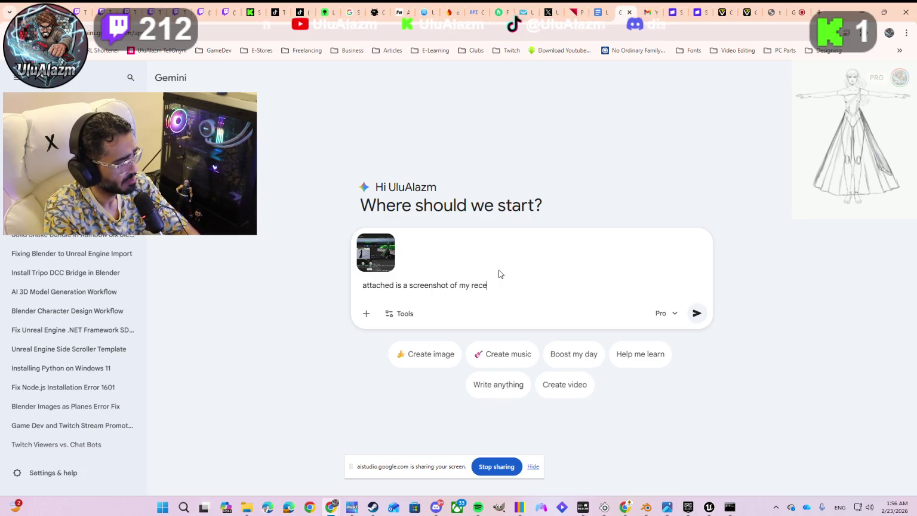
pyautogui.write('nt')
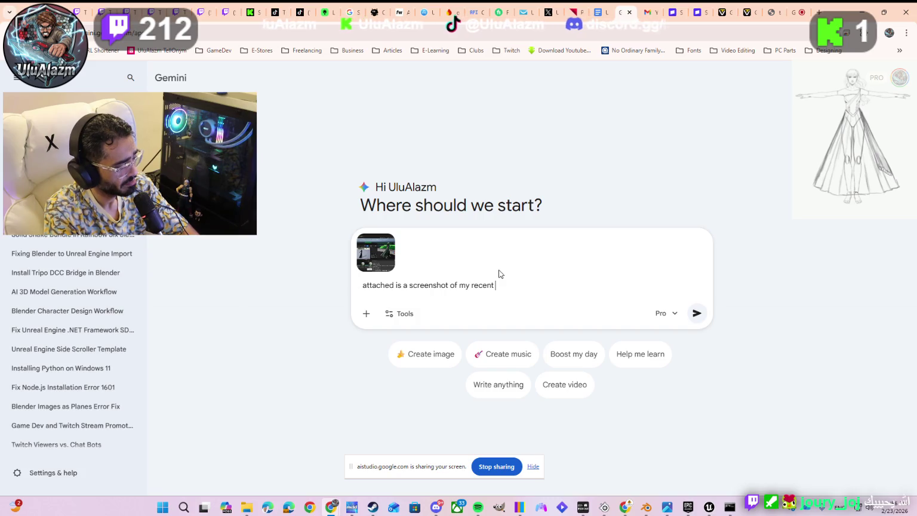
pyautogui.write('import')
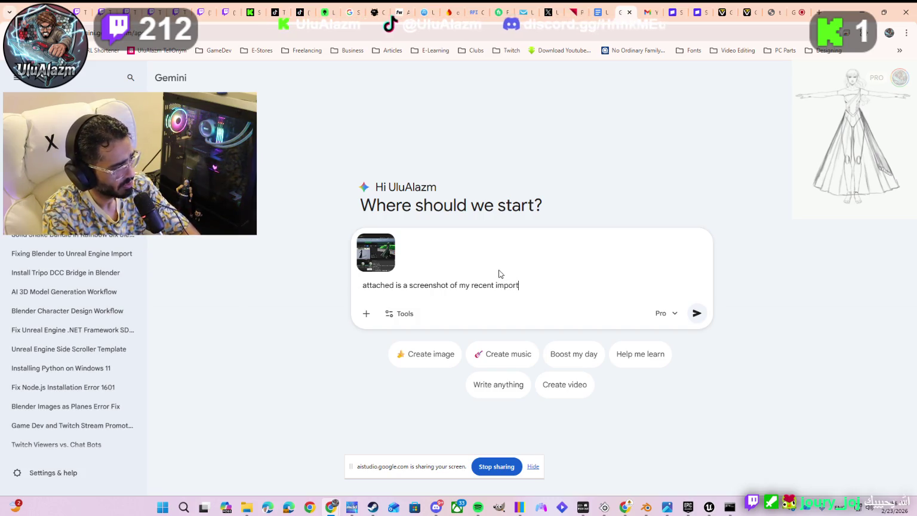
pyautogui.write(' of the ')
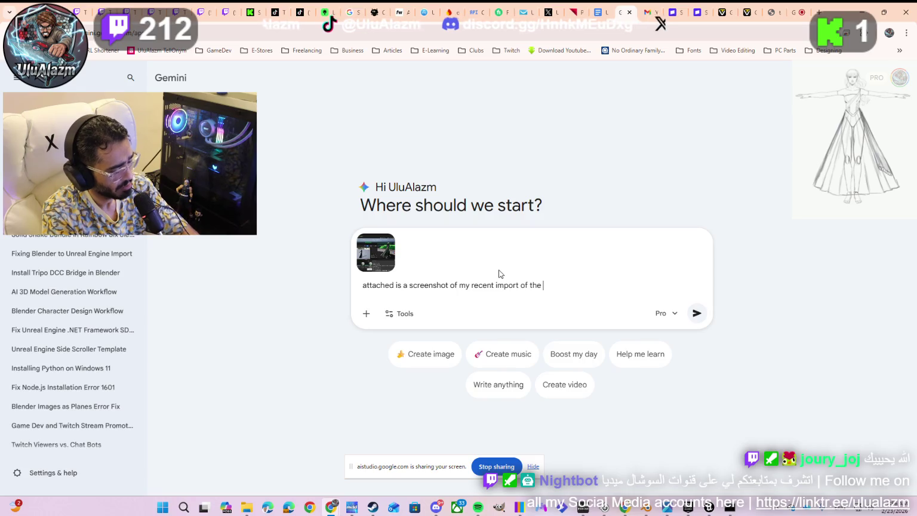
pyautogui.write('3d mod')
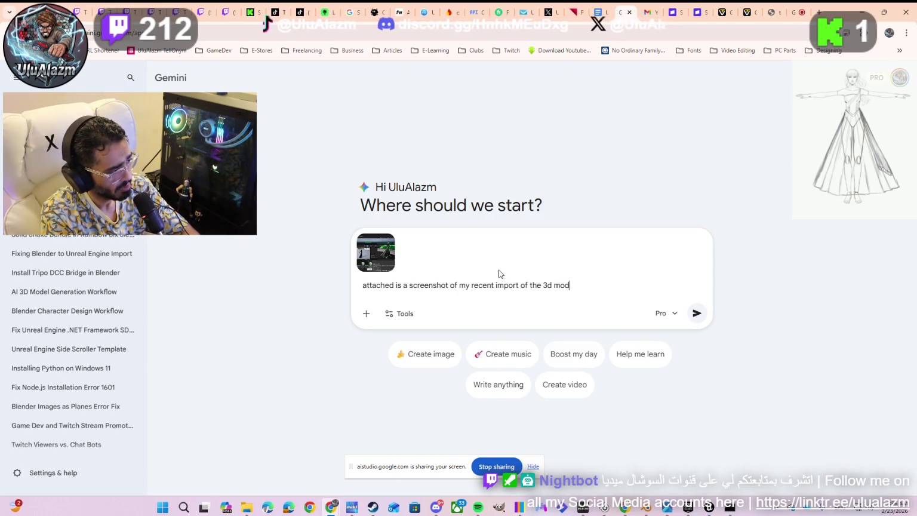
pyautogui.write('f')
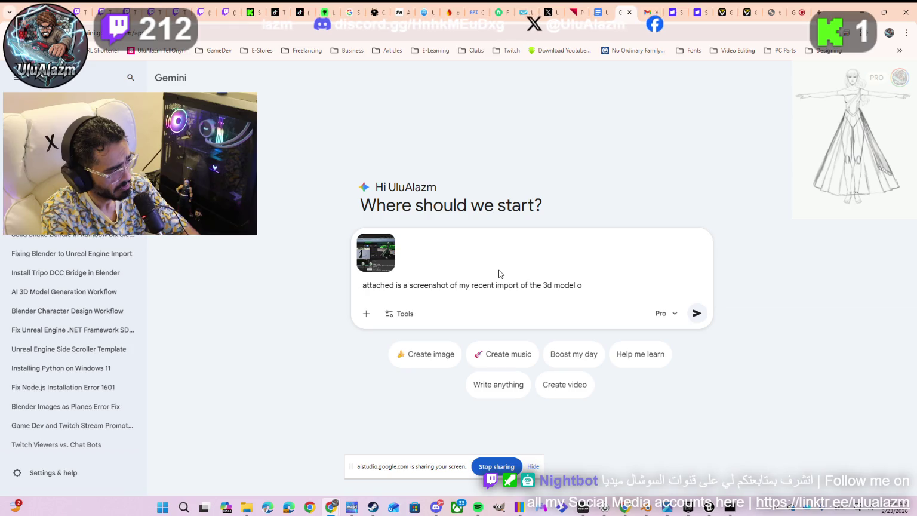
pyautogui.write(' the main chara')
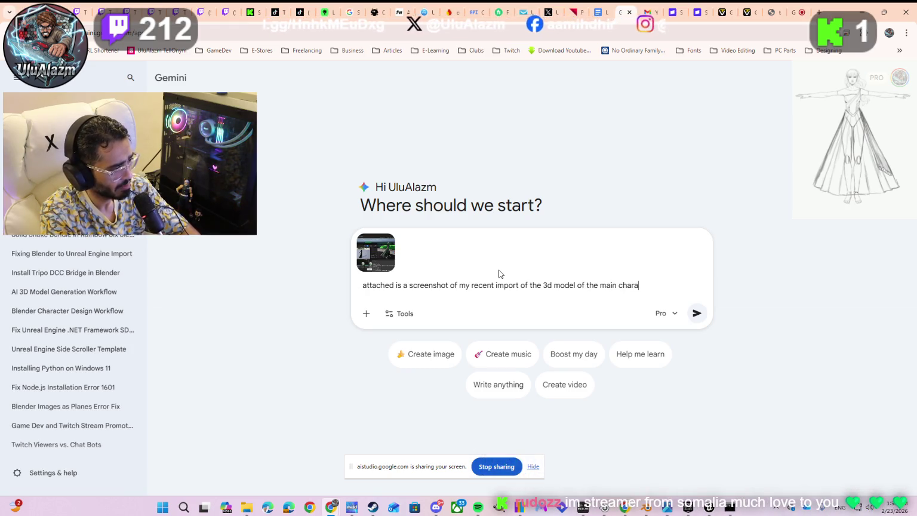
pyautogui.write('chter (A')
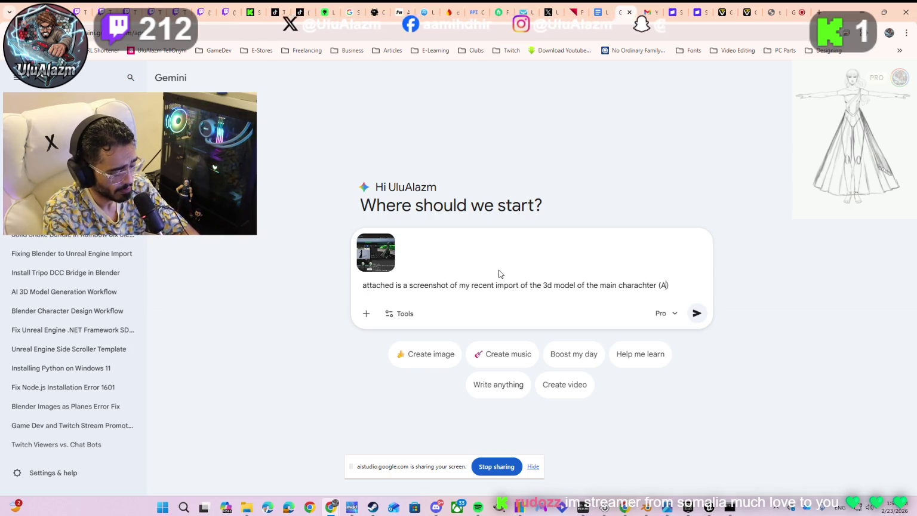
pyautogui.write('bigail')
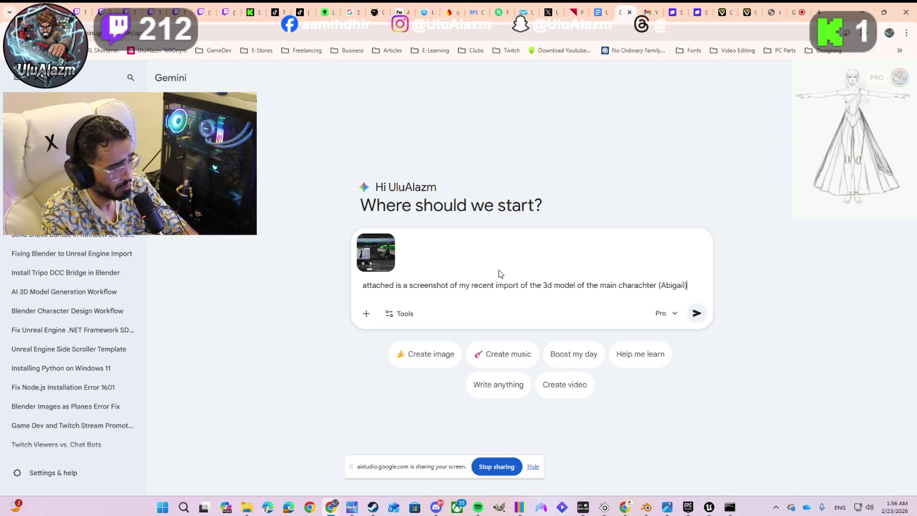
pyautogui.write('rfim')
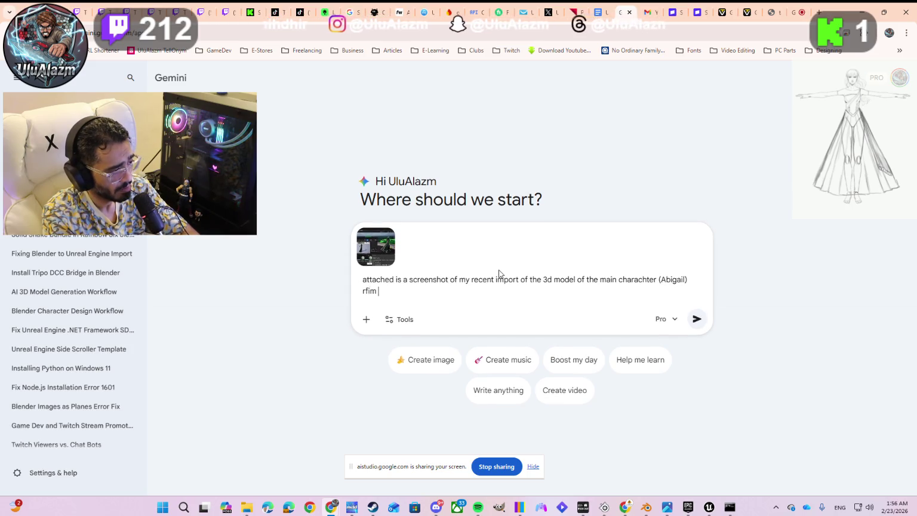
pyautogui.press('BackSpace')
pyautogui.press('BackSpace')
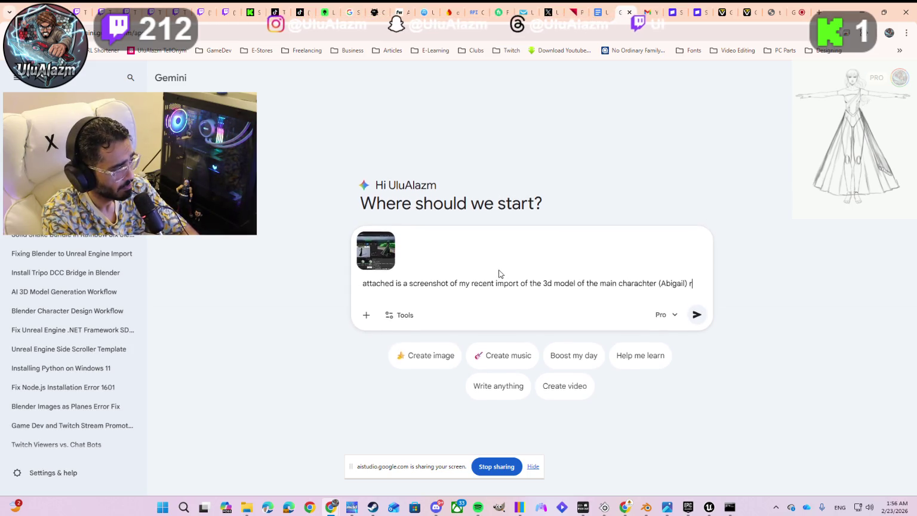
pyautogui.write('rfom')
pyautogui.press('BackSpace')
pyautogui.press('BackSpace')
pyautogui.press('BackSpace')
pyautogui.press('BackSpace')
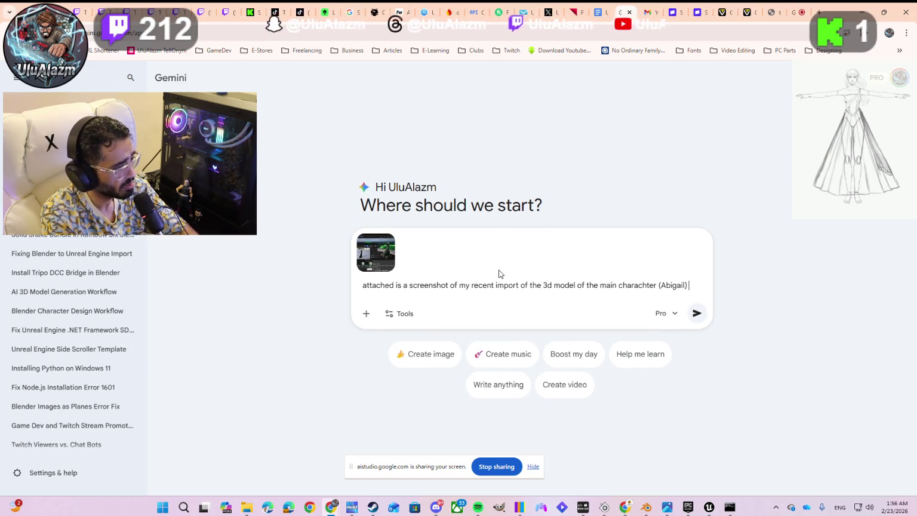
pyautogui.write('from the g')
pyautogui.write("ame I'm ")
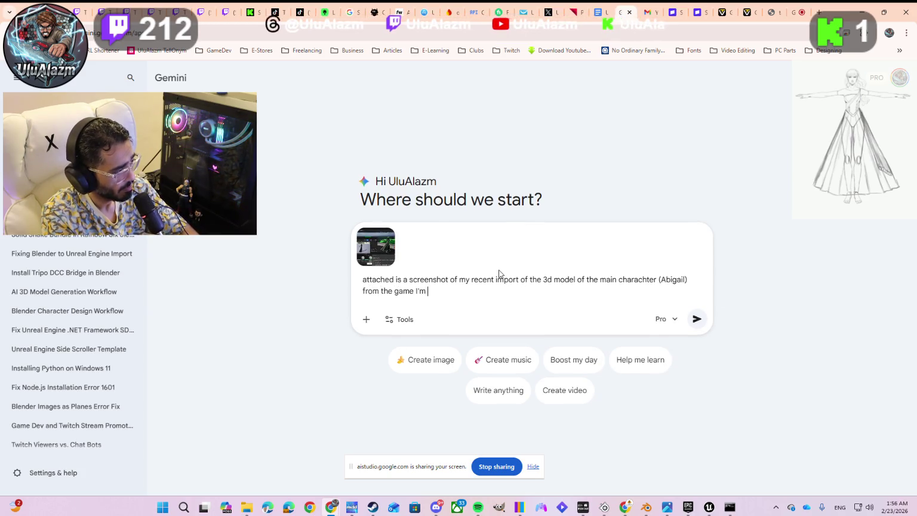
pyautogui.write('devloping (H')
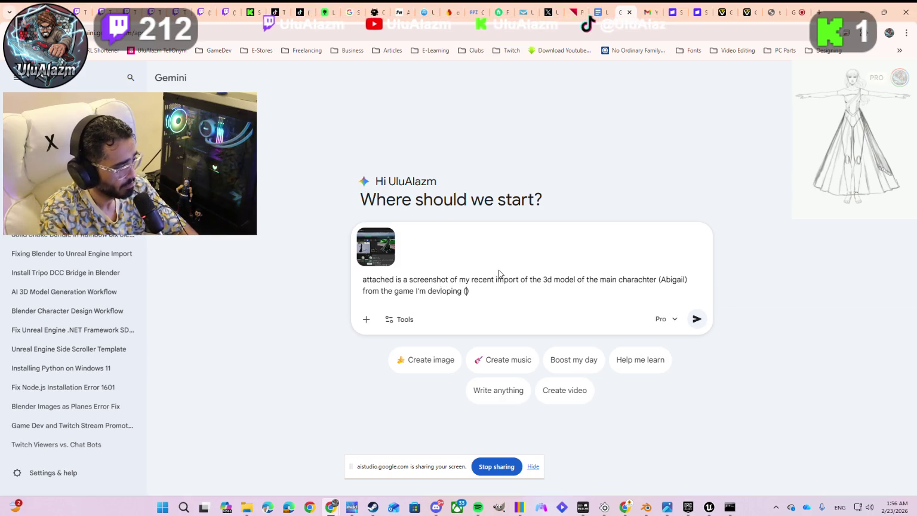
pyautogui.write('ope ')
pyautogui.write('To ')
pyautogui.write('Lu')
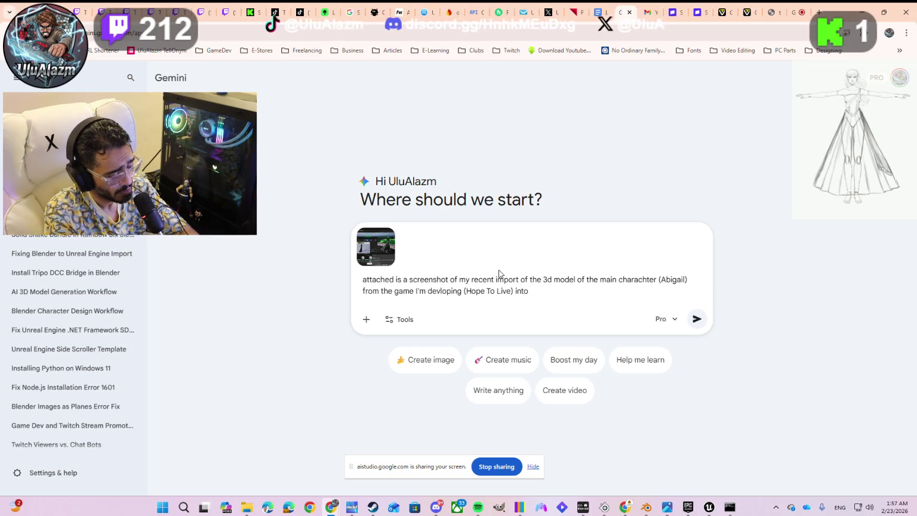
pyautogui.write('Engine 5')
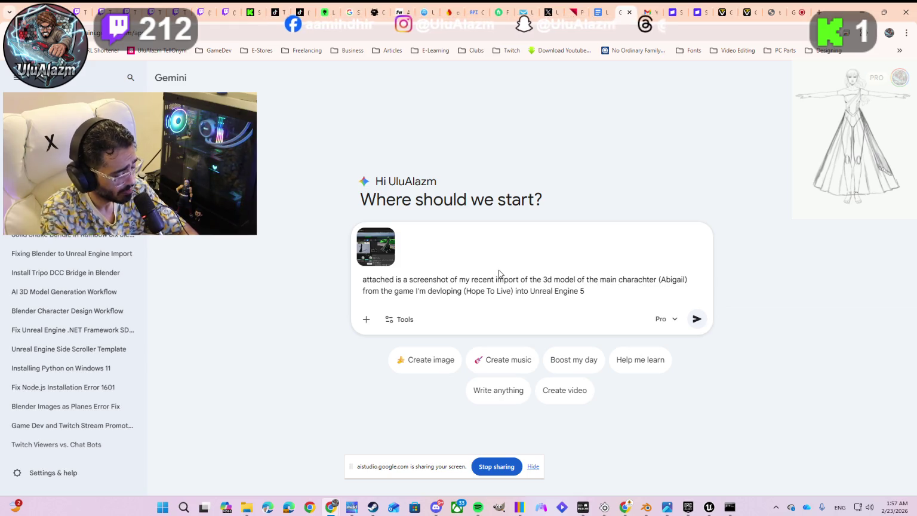
pyautogui.write('from Blen')
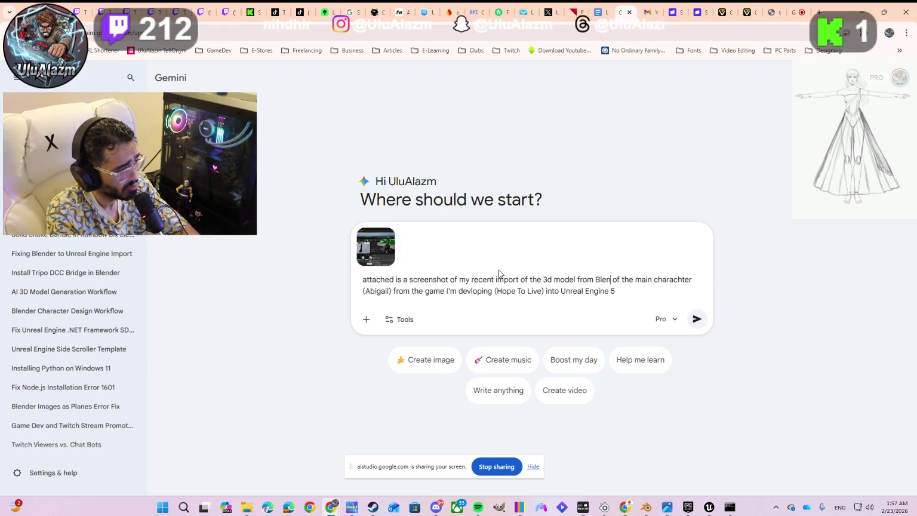
pyautogui.write('der 5 ')
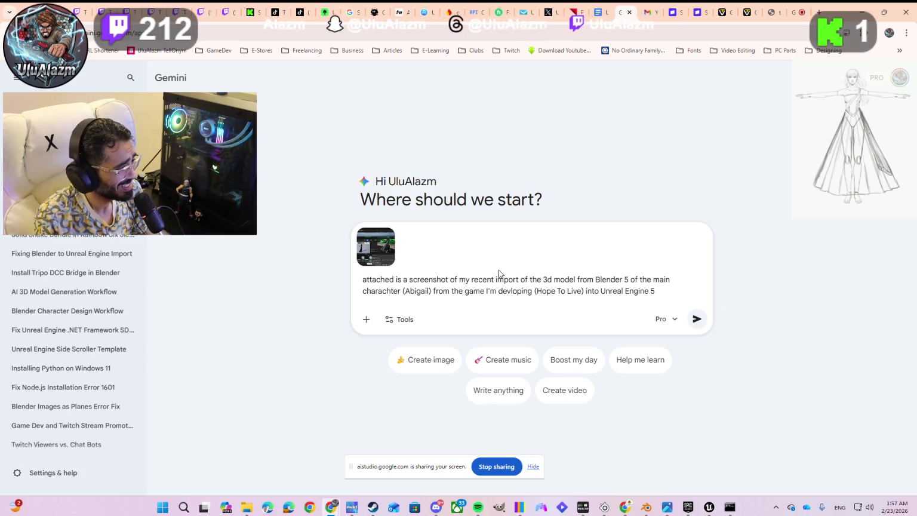
pyautogui.write('0')
pyautogui.press('BackSpace')
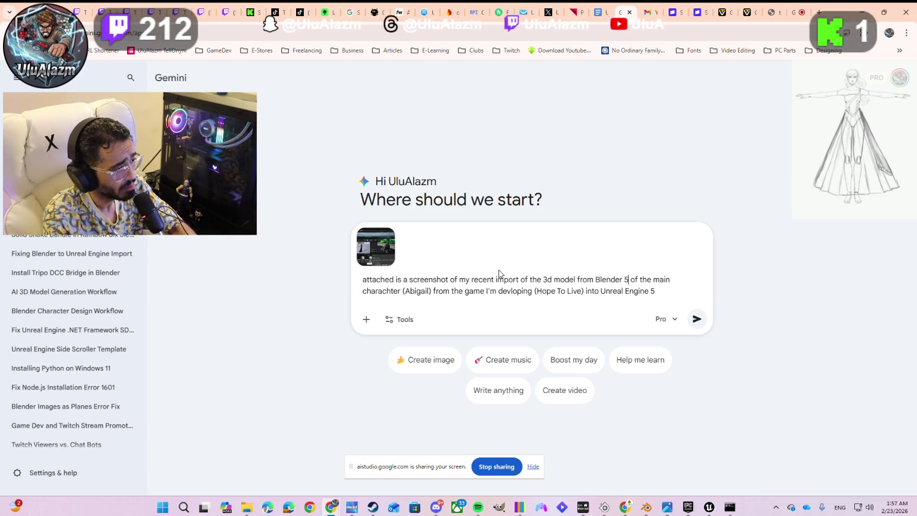
pyautogui.write(' and I c')
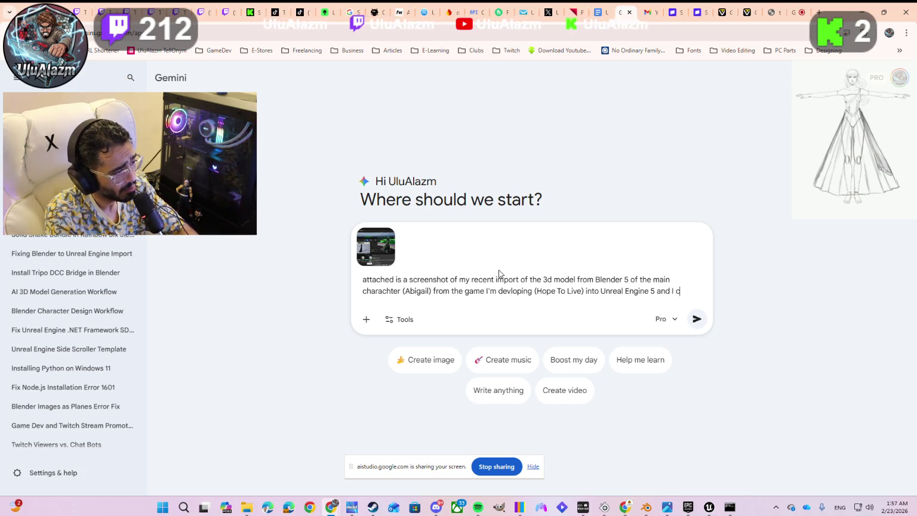
pyautogui.press('BackSpace')
pyautogui.write("'m truggee")
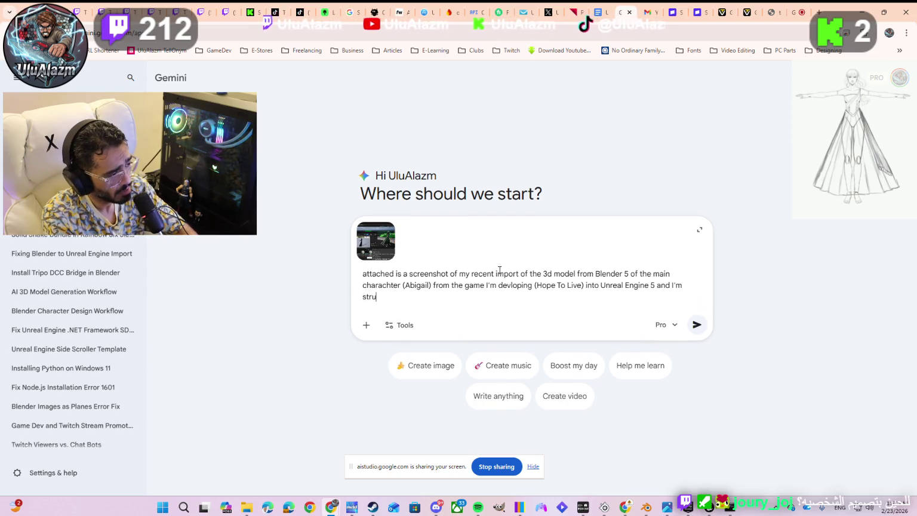
pyautogui.write('ling')
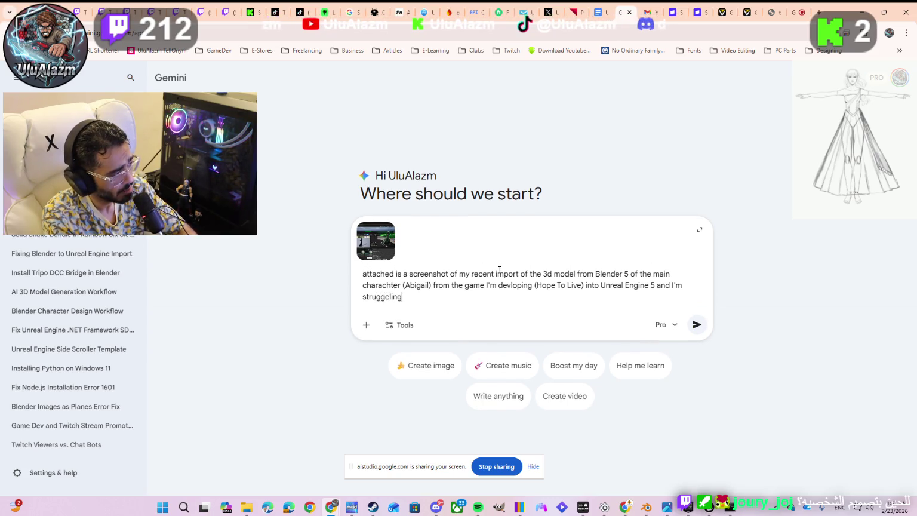
pyautogui.write(' with')
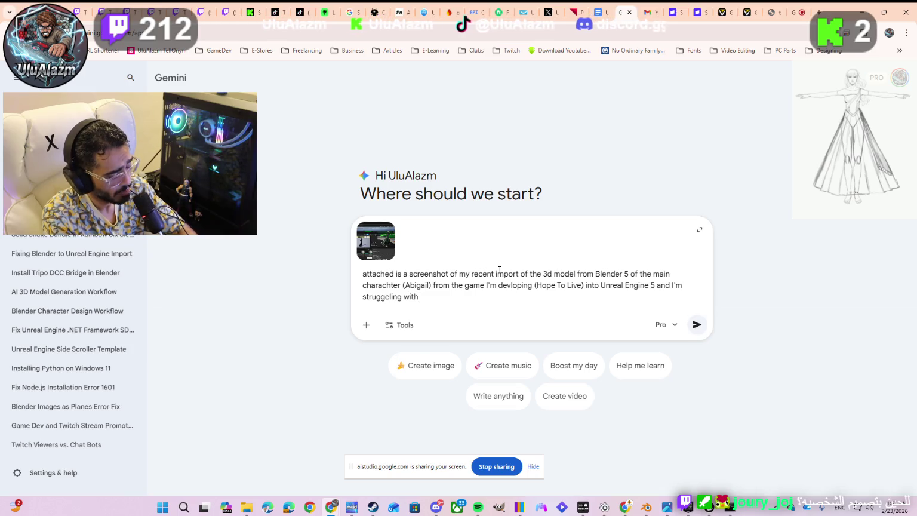
pyautogui.write('showing ')
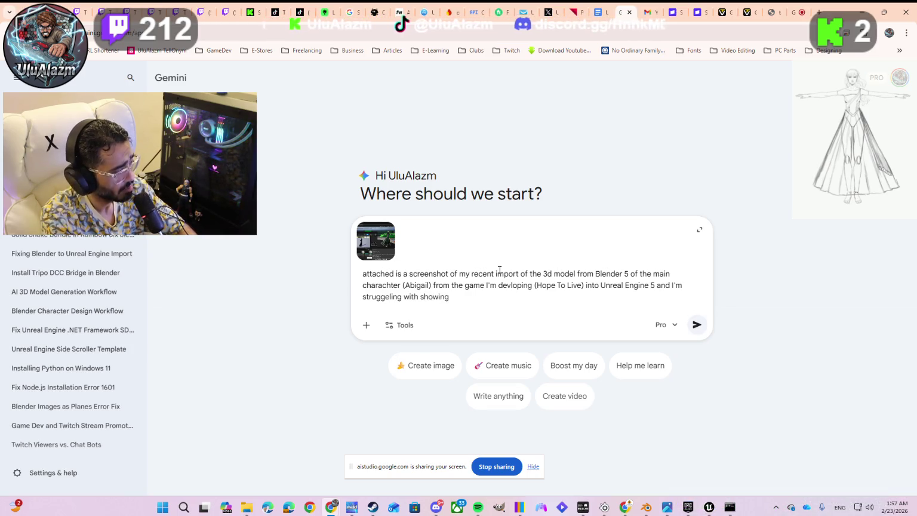
pyautogui.write('the tex')
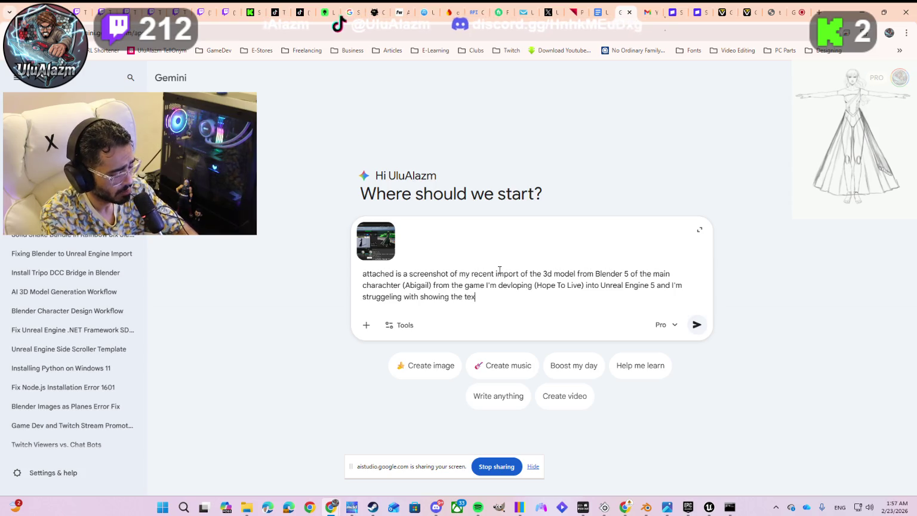
pyautogui.write('es in ')
pyautogui.write('side')
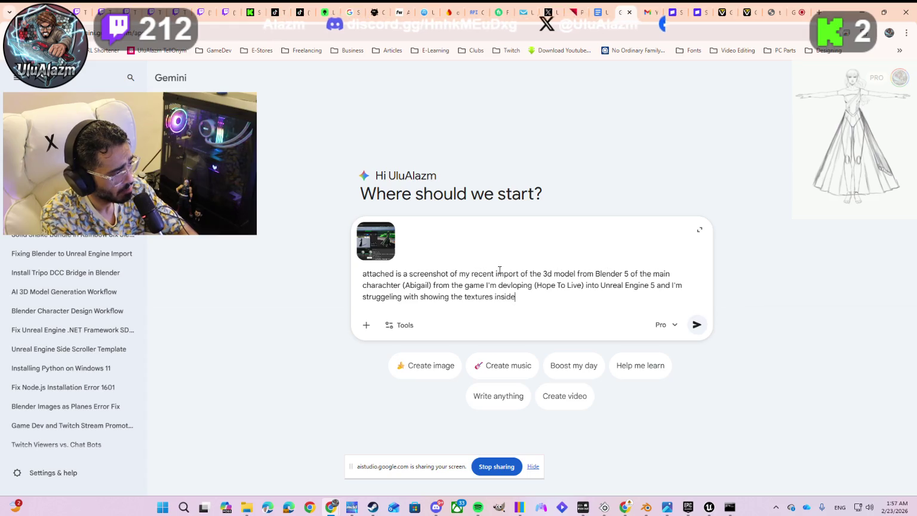
pyautogui.write(' Unrea')
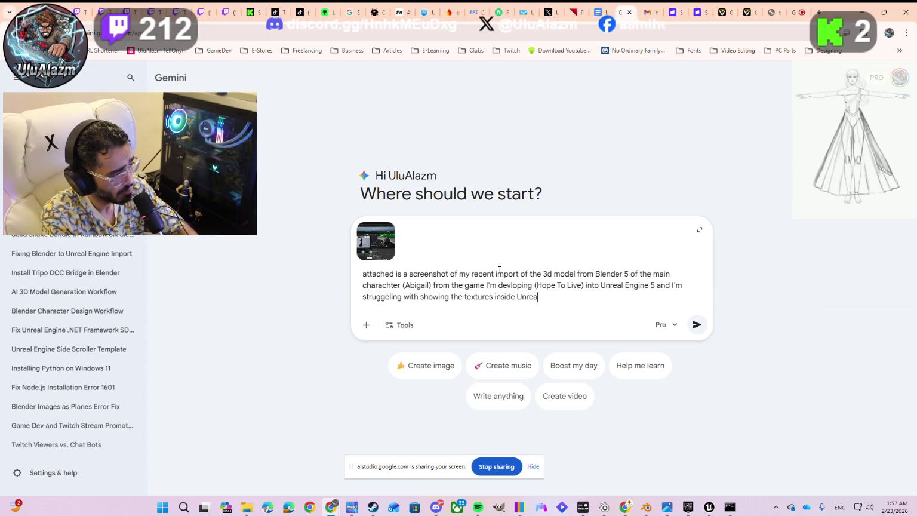
pyautogui.write('l Engine 5')
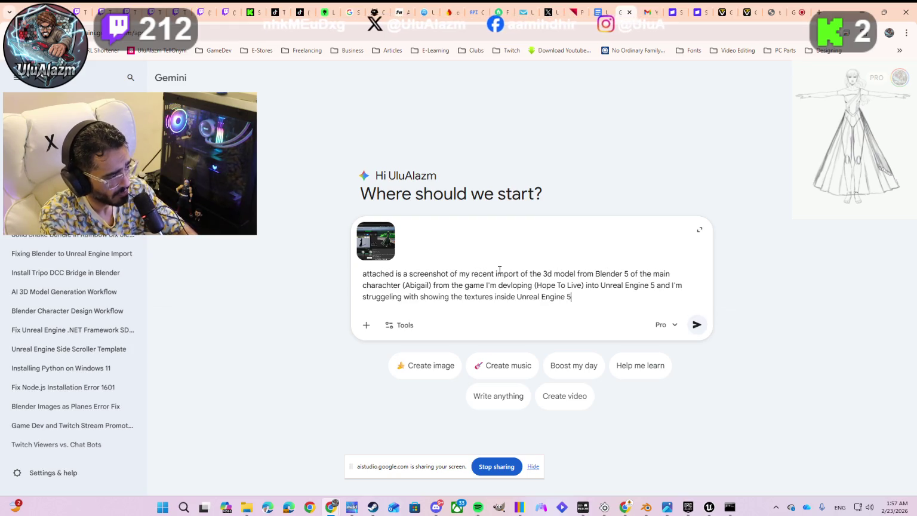
pyautogui.press('Return')
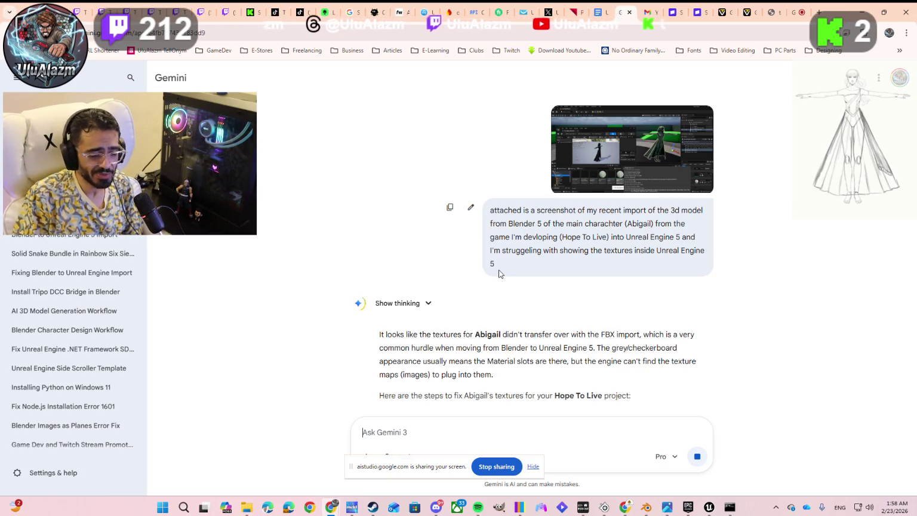
# Scroll Gemini's answer to section 2, The Manual Material Setup, then drag the base colour images toward the editor.
pyautogui.scroll(-3, 430, 207)
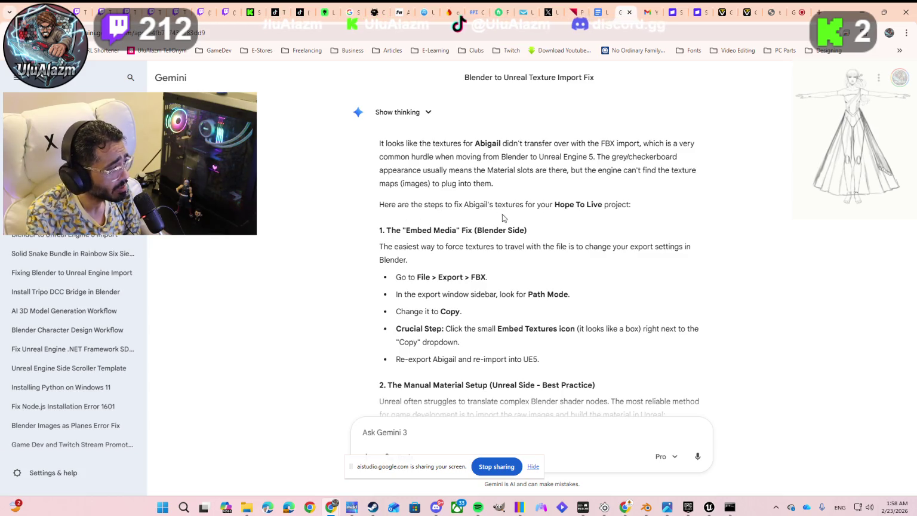
pyautogui.scroll(-2, 403, 245)
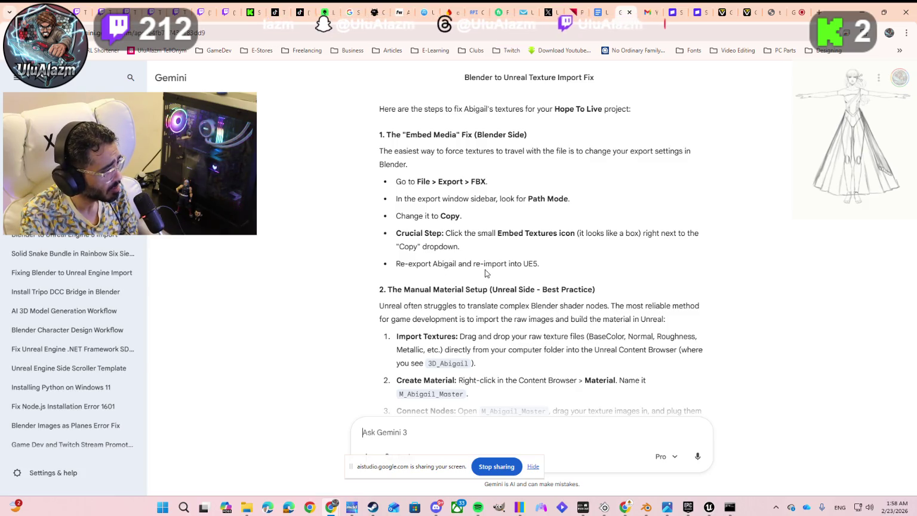
pyautogui.scroll(-1, 494, 273)
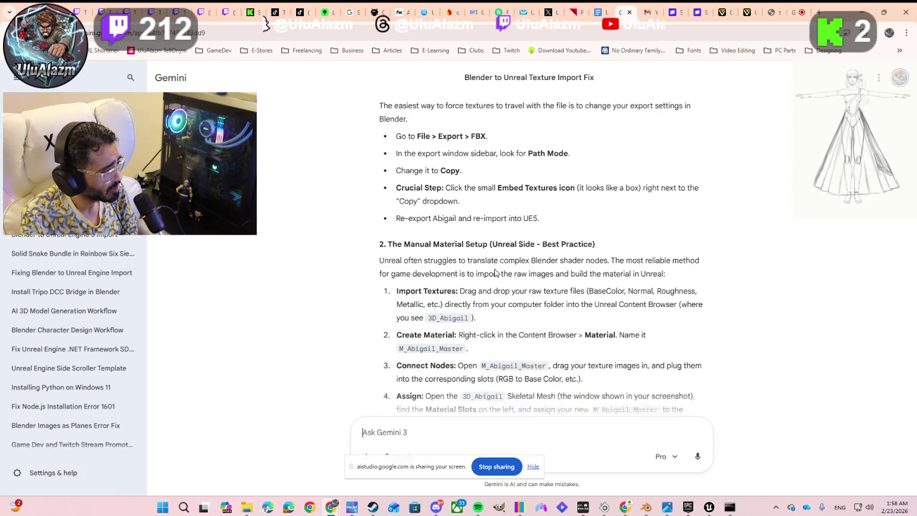
pyautogui.scroll(-2, 494, 272)
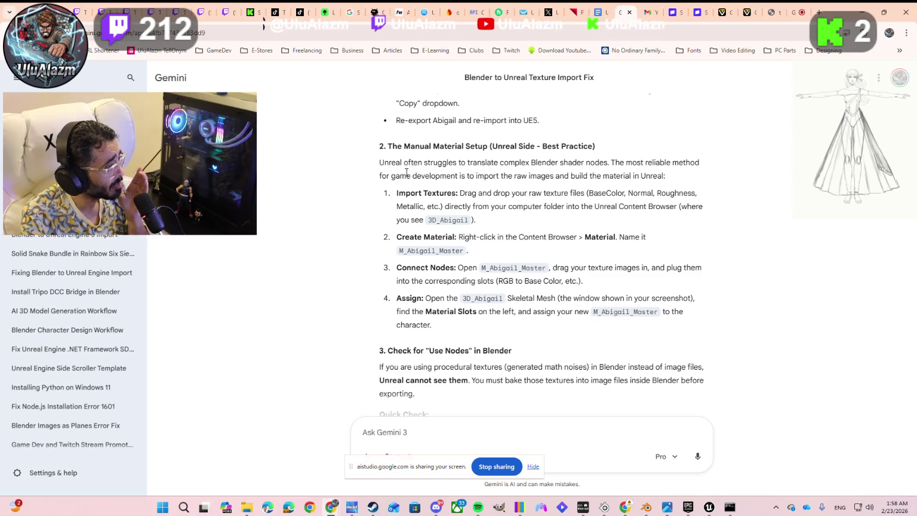
pyautogui.hotkey('alt', 'Tab')
pyautogui.moveTo(645, 227)
pyautogui.mouseDown()
pyautogui.moveTo(628, 141)
pyautogui.moveTo(661, 269)
pyautogui.mouseUp()
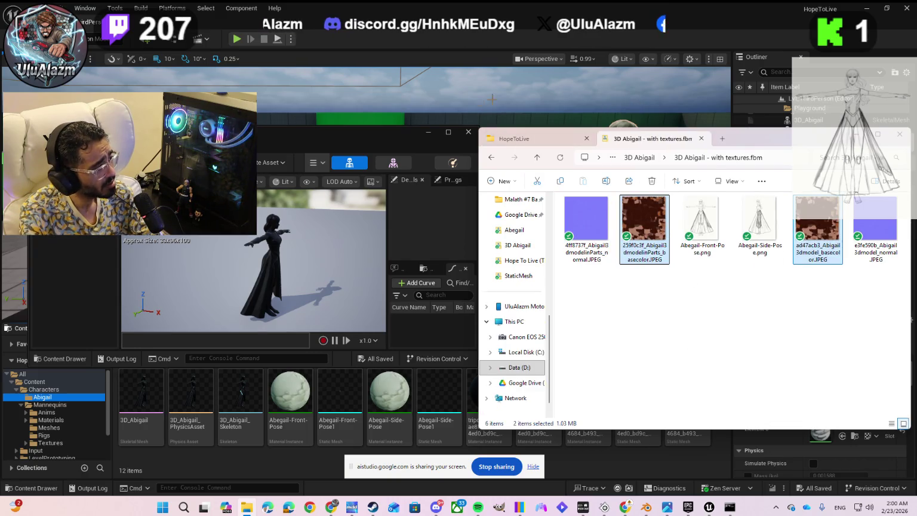
# Minimize the skeleton asset window and move the texture folder window to the left.
pyautogui.click(427, 132)
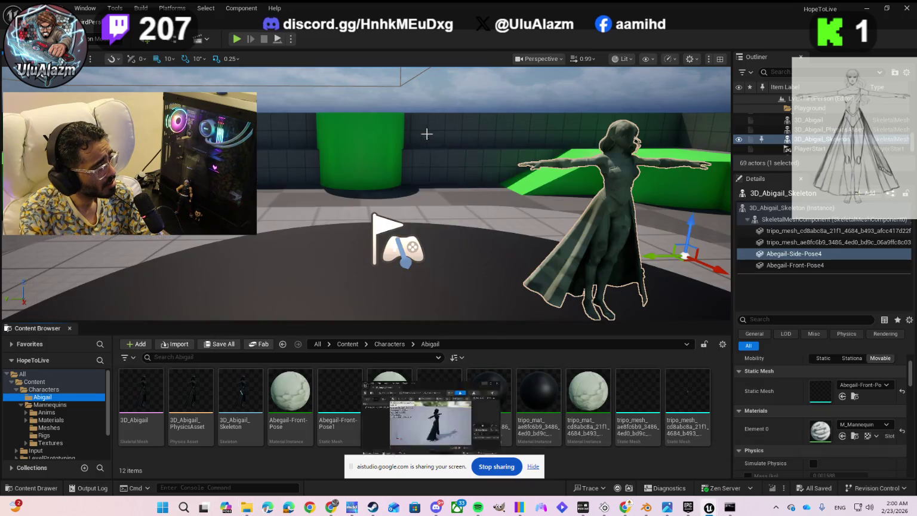
pyautogui.hotkey('alt', 'Tab')
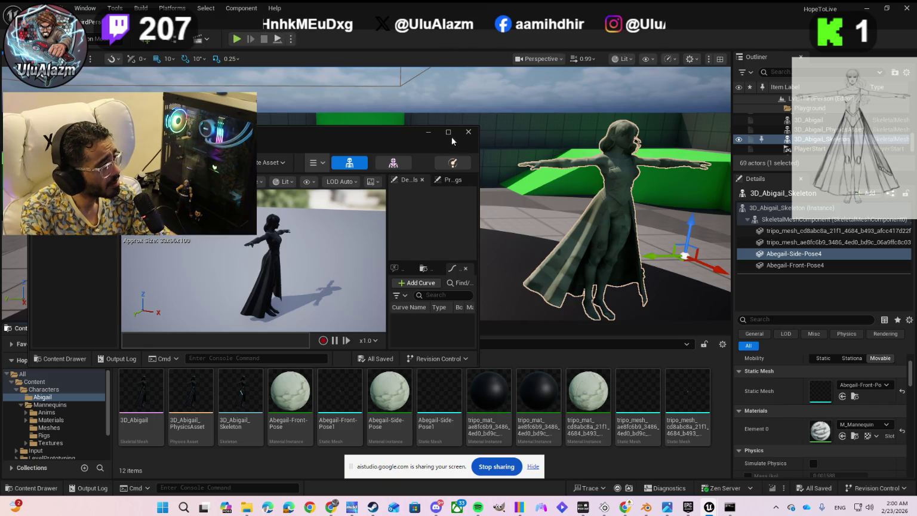
pyautogui.click(428, 132)
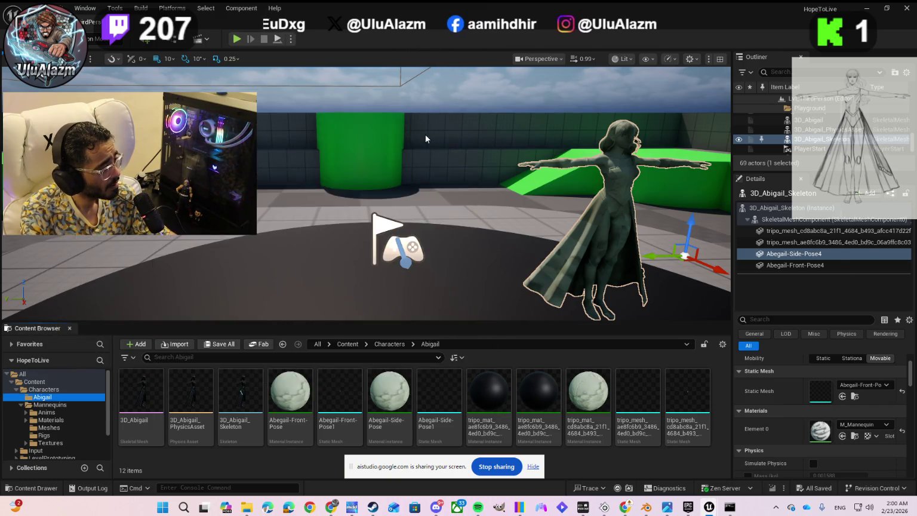
pyautogui.hotkey('alt', 'Tab')
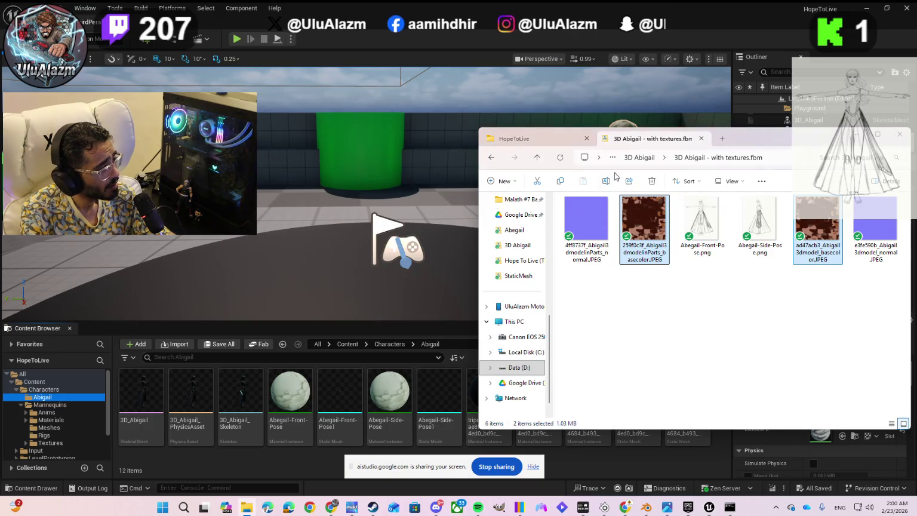
pyautogui.moveTo(753, 139); pyautogui.dragTo(322, 141)
# Try dropping the base colour images onto the character, then bring Gemini's chat back.
pyautogui.moveTo(262, 215)
pyautogui.mouseDown()
pyautogui.moveTo(265, 206)
pyautogui.moveTo(701, 232)
pyautogui.moveTo(722, 281)
pyautogui.moveTo(646, 388)
pyautogui.moveTo(337, 256)
pyautogui.moveTo(276, 266)
pyautogui.moveTo(276, 282)
pyautogui.mouseUp()
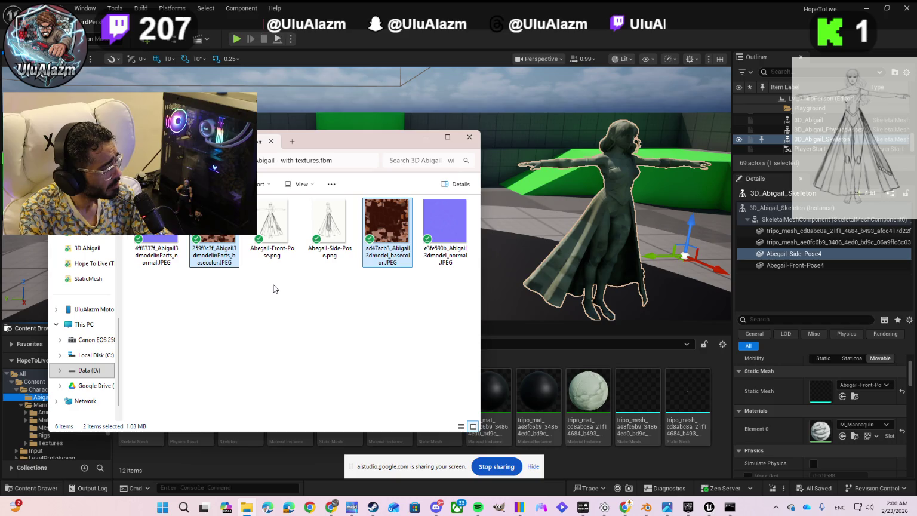
pyautogui.click(330, 508)
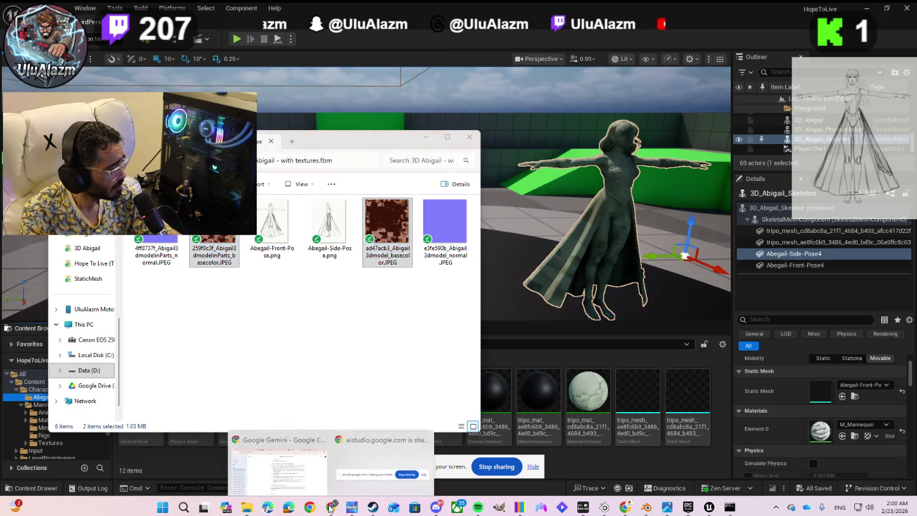
pyautogui.click(293, 467)
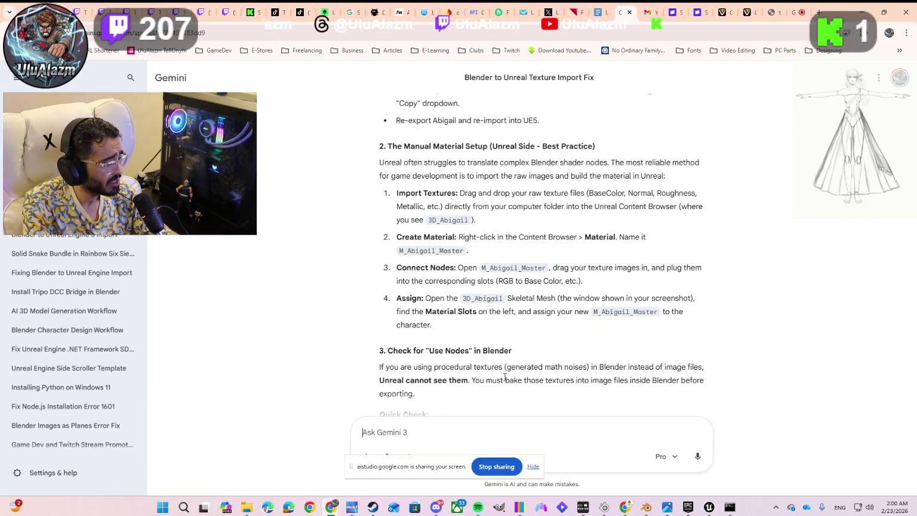
pyautogui.moveTo(684, 507)
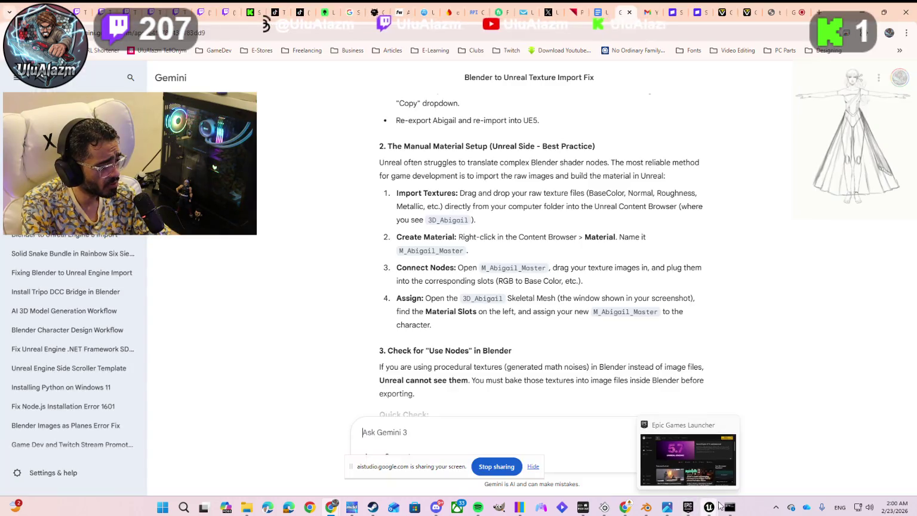
# Close the extra browser window and return to the Unreal editor with the skeleton asset window.
pyautogui.click(717, 481)
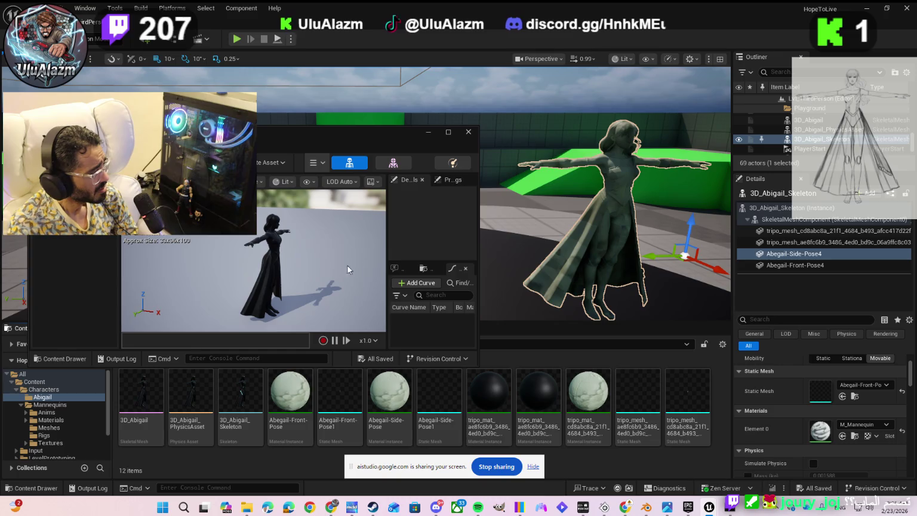
pyautogui.moveTo(625, 509)
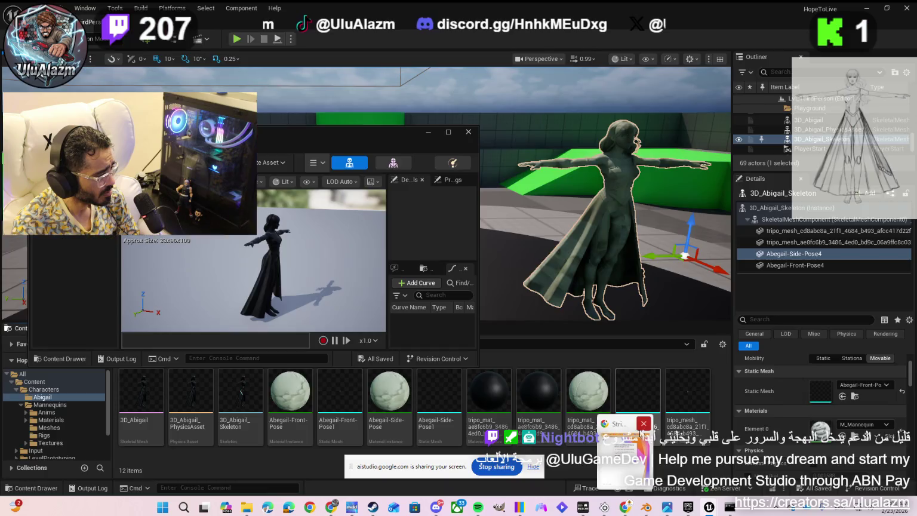
pyautogui.click(644, 423)
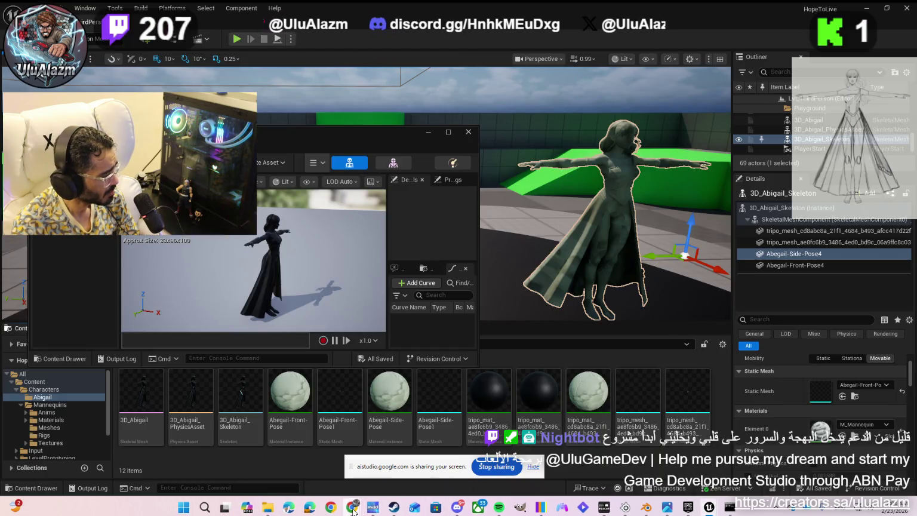
pyautogui.moveTo(352, 509)
pyautogui.click(330, 466)
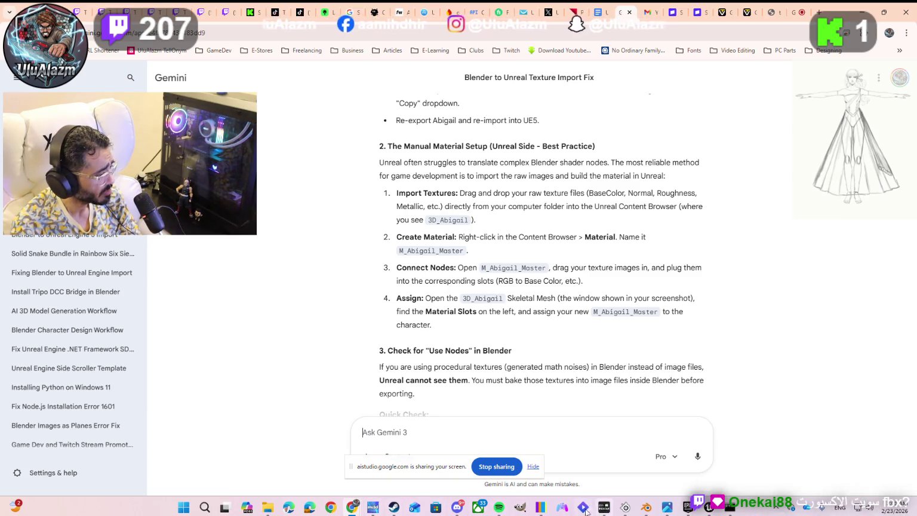
pyautogui.moveTo(709, 507)
pyautogui.click(735, 463)
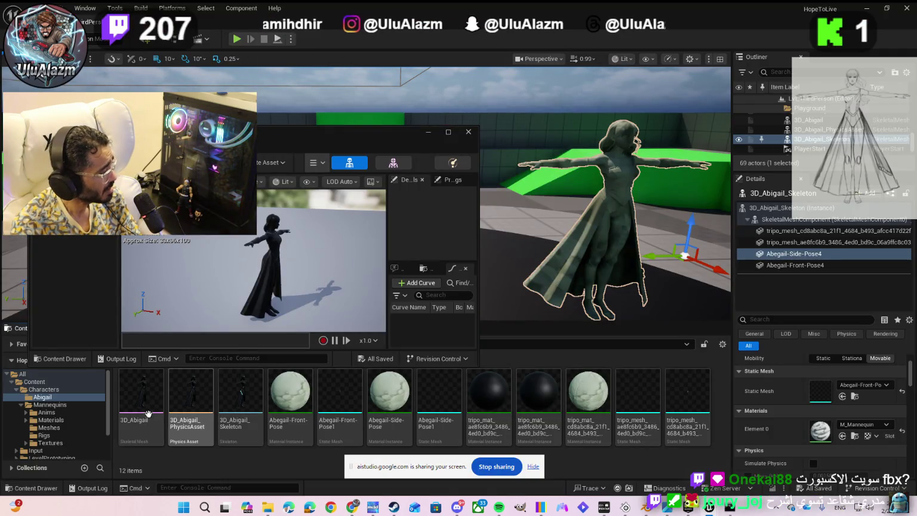
# Drag in the 3D_Abigail mesh, then delete the copy misplaced under Abegail-Side-Pose4.
pyautogui.moveTo(145, 404)
pyautogui.mouseDown()
pyautogui.moveTo(337, 311)
pyautogui.moveTo(407, 234)
pyautogui.mouseUp()
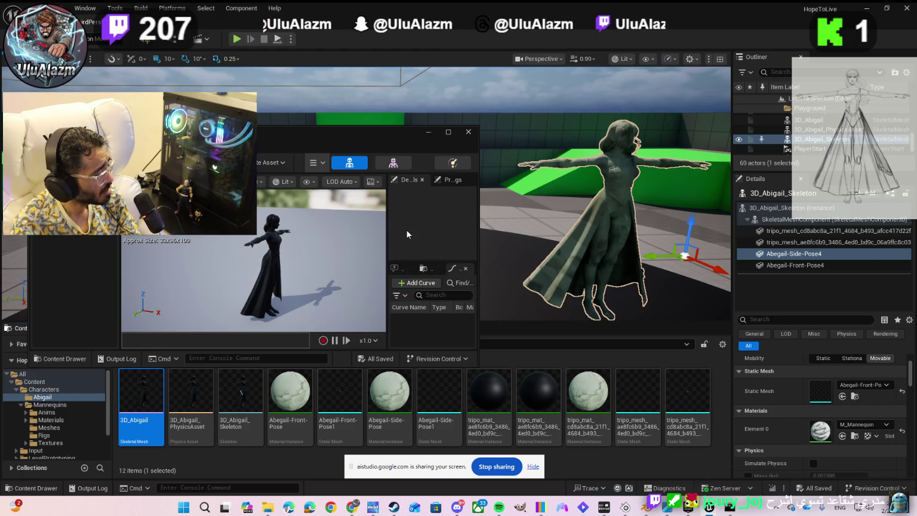
pyautogui.moveTo(259, 275); pyautogui.dragTo(268, 261)
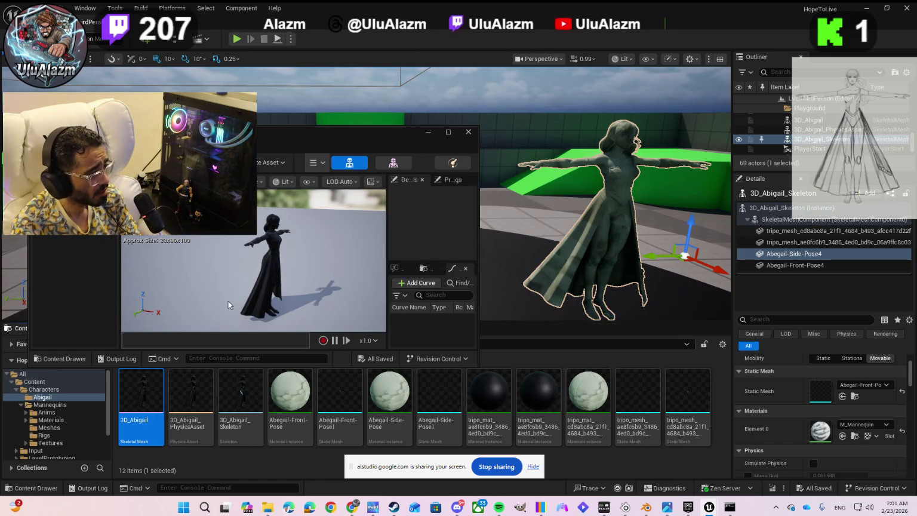
pyautogui.moveTo(236, 399)
pyautogui.mouseDown()
pyautogui.moveTo(634, 330)
pyautogui.moveTo(784, 290)
pyautogui.mouseUp()
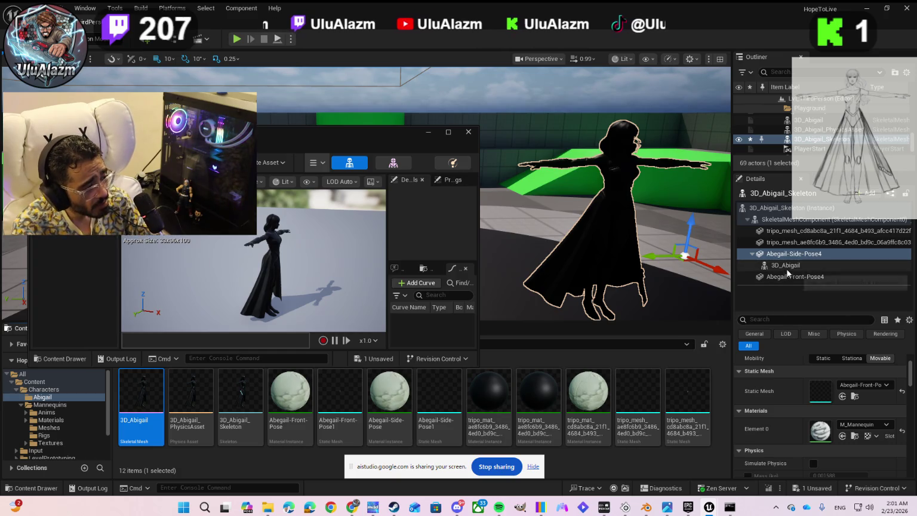
pyautogui.rightClick(787, 266)
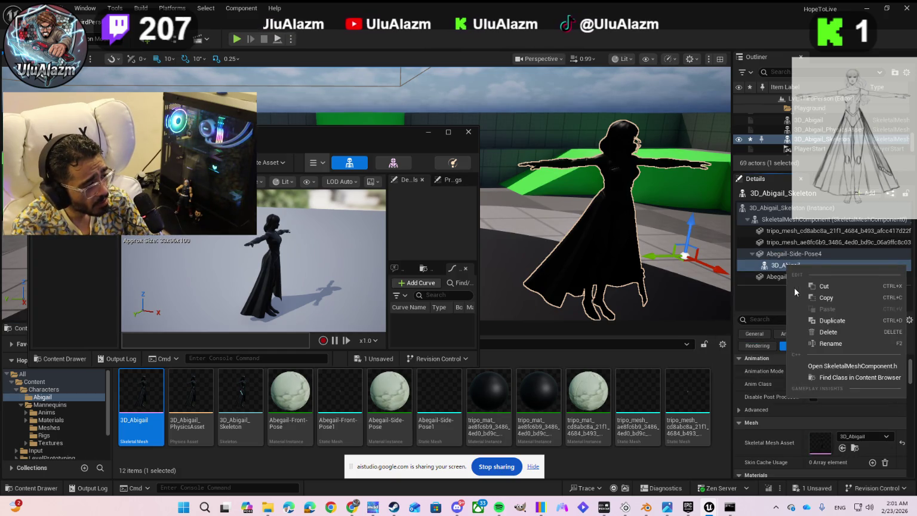
pyautogui.click(794, 331)
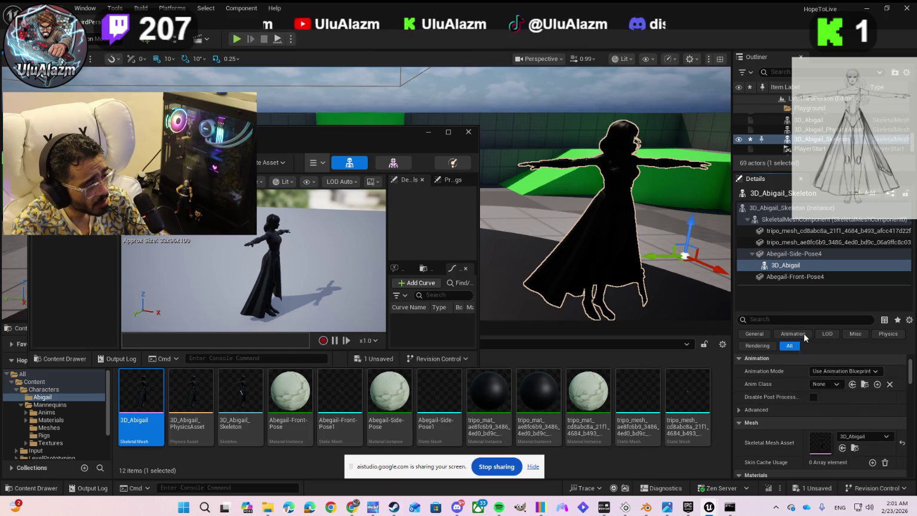
# Select the actor's SkeletalMeshComponent and add 3D_Abigail there as the 3D_Abigail1 component.
pyautogui.click(768, 210)
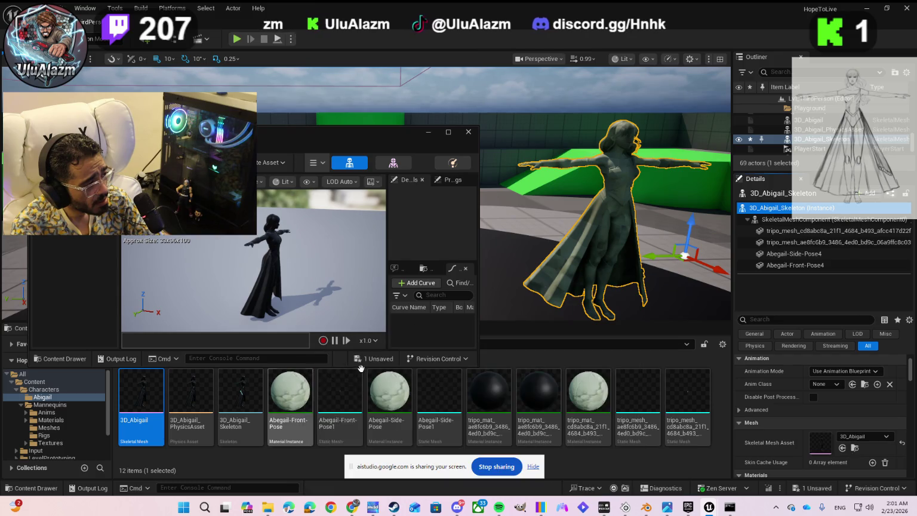
pyautogui.click(794, 219)
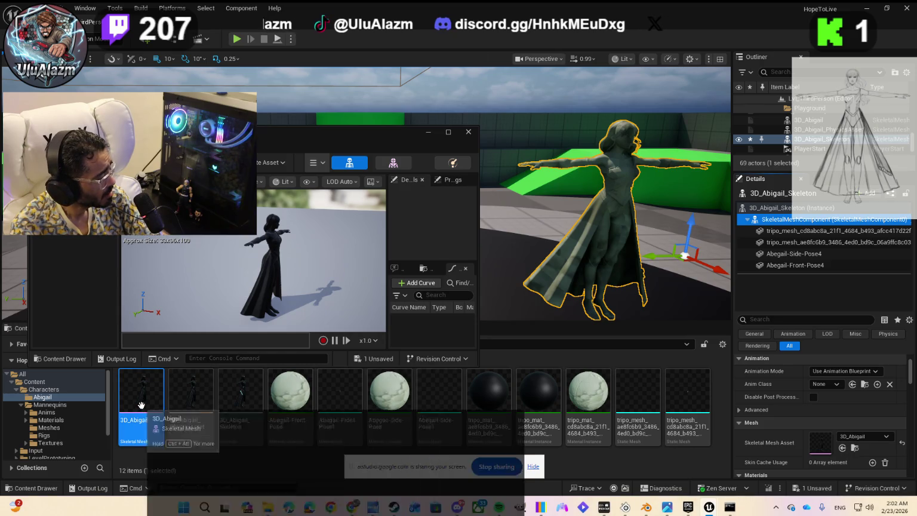
pyautogui.click(162, 403)
pyautogui.moveTo(162, 403)
pyautogui.mouseDown()
pyautogui.moveTo(814, 251)
pyautogui.moveTo(827, 239)
pyautogui.moveTo(797, 236)
pyautogui.moveTo(783, 222)
pyautogui.mouseUp()
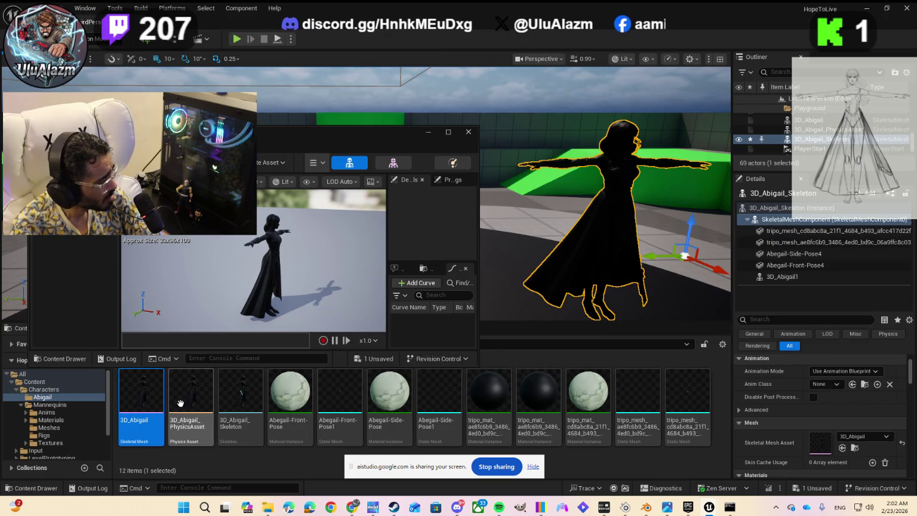
# Delete the tripo_mesh, Abegail-Front-Pose4 and 3D_Abigail1 components from 3D_Abigail_Skeleton.
pyautogui.click(794, 232)
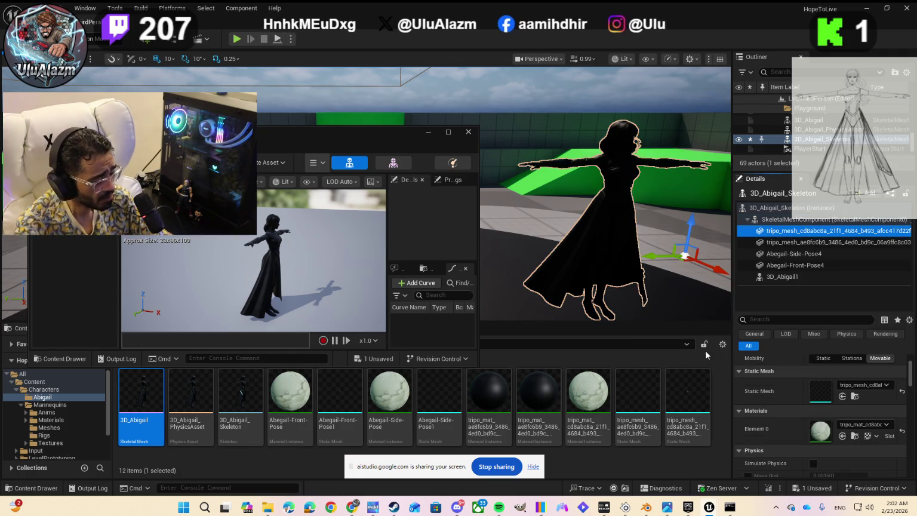
pyautogui.hotkey('shift', 'Down')
pyautogui.hotkey('shift', 'Down')
pyautogui.hotkey('shift', 'Down')
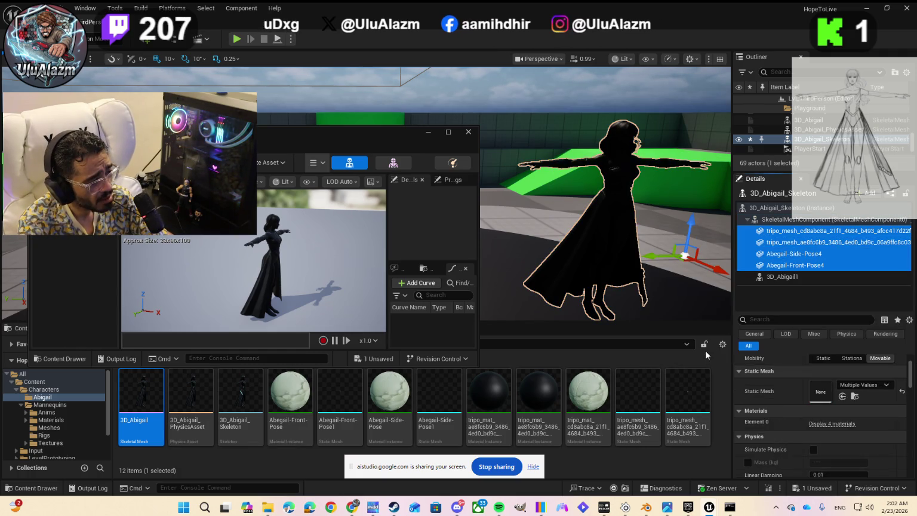
pyautogui.hotkey('shift', 'Down')
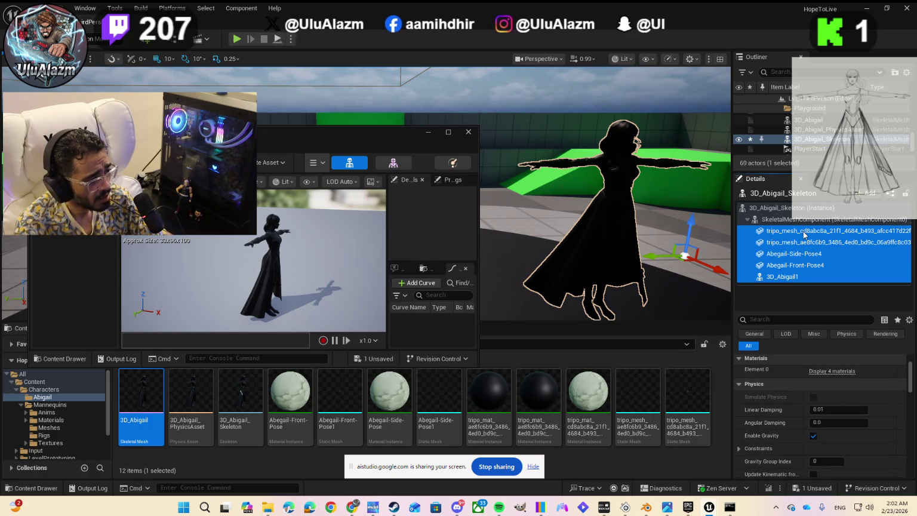
pyautogui.rightClick(802, 236)
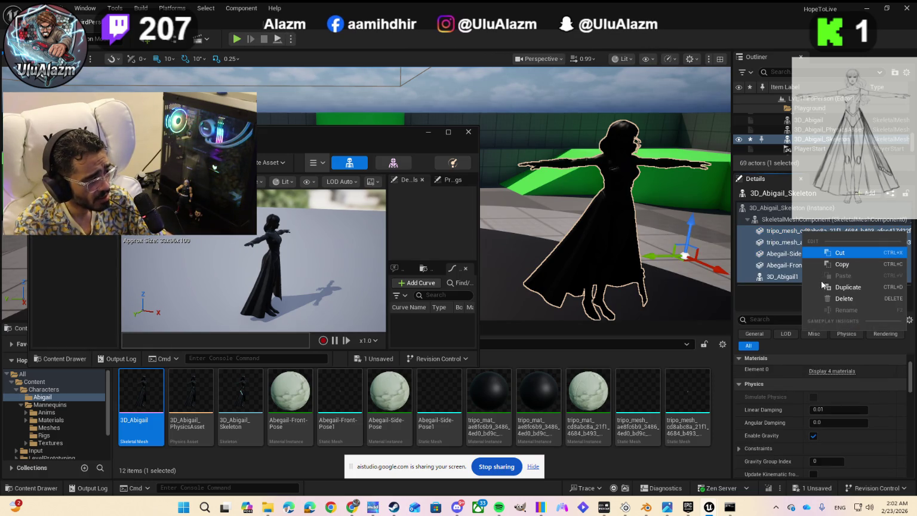
pyautogui.click(843, 299)
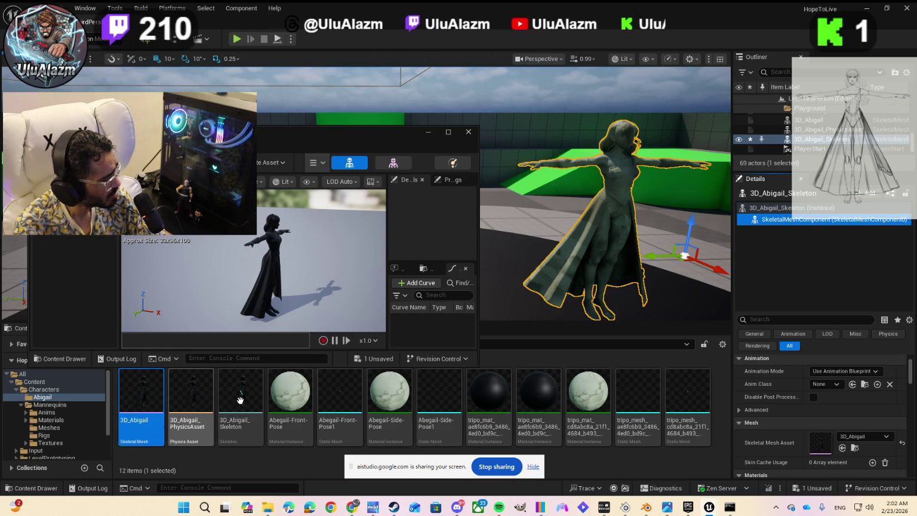
pyautogui.keyDown('ctrl'); pyautogui.click(189, 403); pyautogui.keyUp('ctrl')
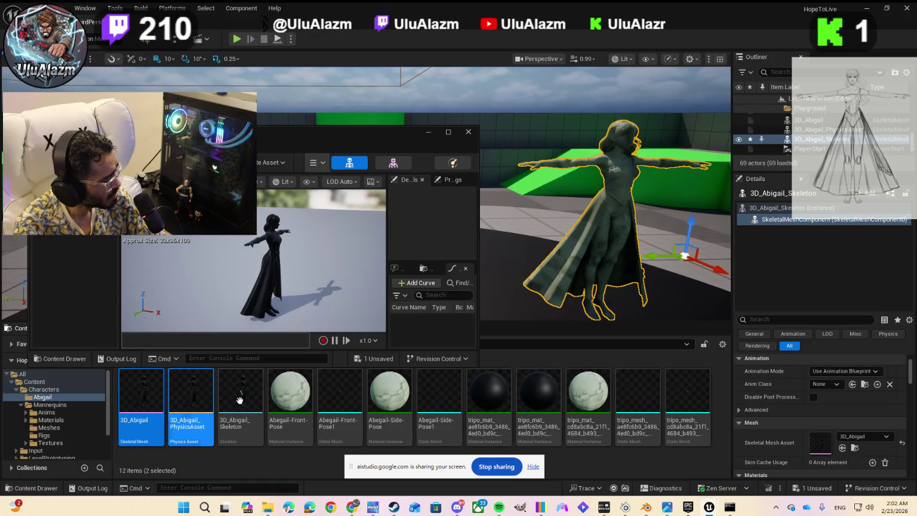
# Multi-select the Abigail skeleton, pose and tripo_mat assets in the Content Drawer.
pyautogui.keyDown('shift'); pyautogui.click(279, 400); pyautogui.keyUp('shift')
pyautogui.keyDown('shift'); pyautogui.click(348, 399); pyautogui.keyUp('shift')
pyautogui.keyDown('shift'); pyautogui.click(385, 399); pyautogui.keyUp('shift')
pyautogui.keyDown('shift'); pyautogui.click(438, 399); pyautogui.keyUp('shift')
pyautogui.keyDown('shift'); pyautogui.click(488, 400); pyautogui.keyUp('shift')
pyautogui.keyDown('shift'); pyautogui.click(538, 403); pyautogui.keyUp('shift')
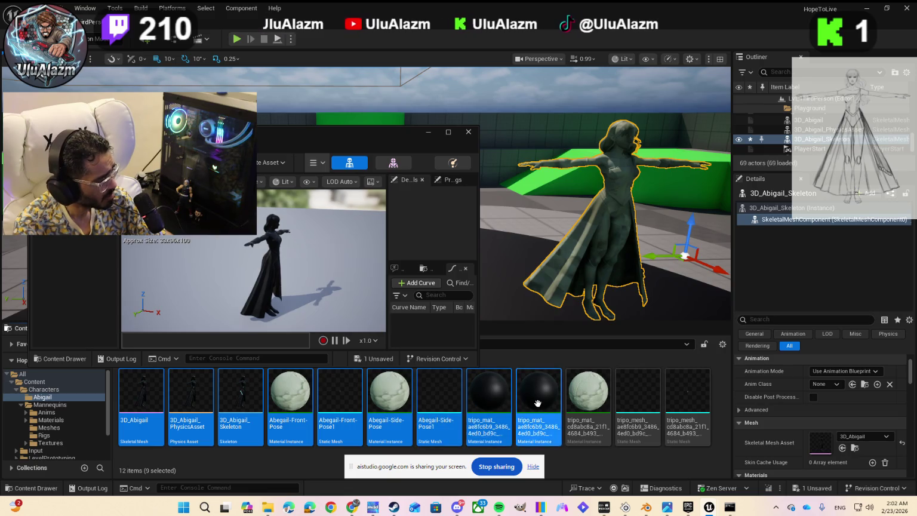
# Add the remaining material and tripo meshes, then drop all twelve assets onto 3D_Abigail_Skeleton.
pyautogui.keyDown('shift'); pyautogui.click(587, 400); pyautogui.keyUp('shift')
pyautogui.keyDown('shift'); pyautogui.click(631, 399); pyautogui.keyUp('shift')
pyautogui.keyDown('shift'); pyautogui.click(674, 398); pyautogui.keyUp('shift')
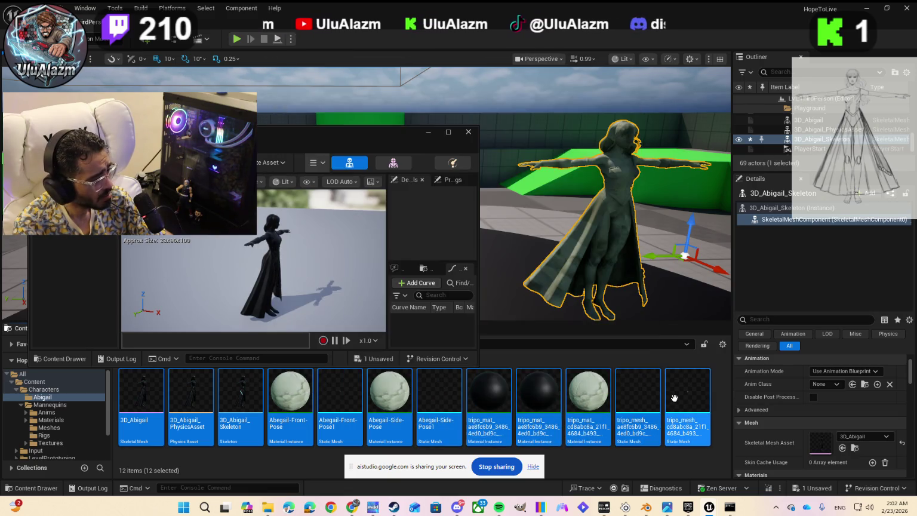
pyautogui.moveTo(674, 398)
pyautogui.mouseDown()
pyautogui.moveTo(806, 241)
pyautogui.moveTo(761, 220)
pyautogui.mouseUp()
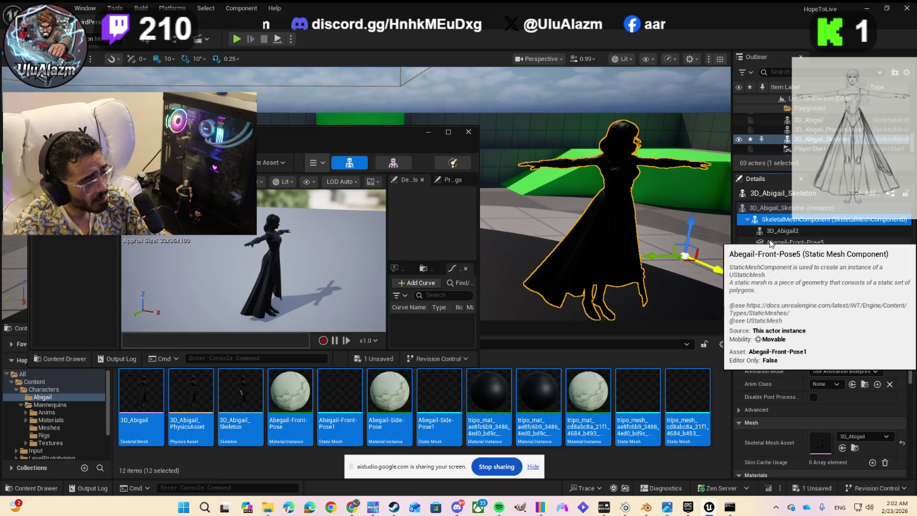
pyautogui.click(770, 240)
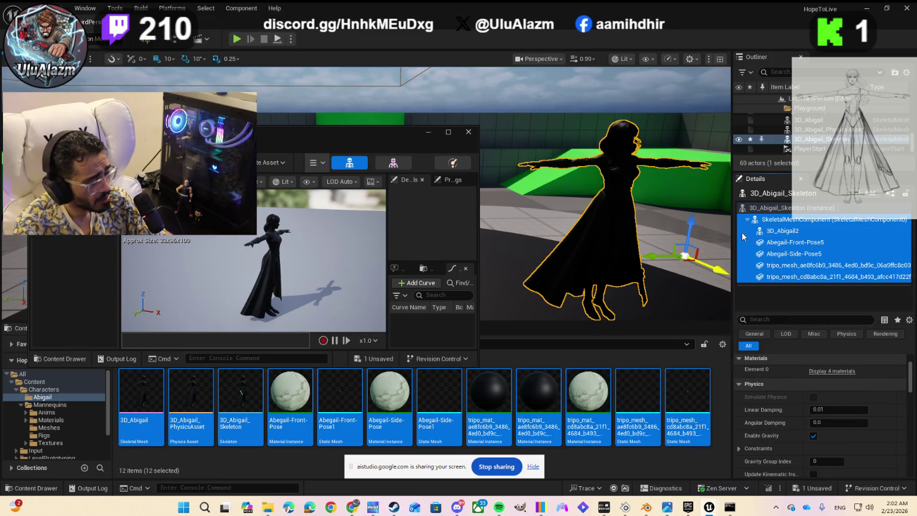
pyautogui.rightClick(782, 241)
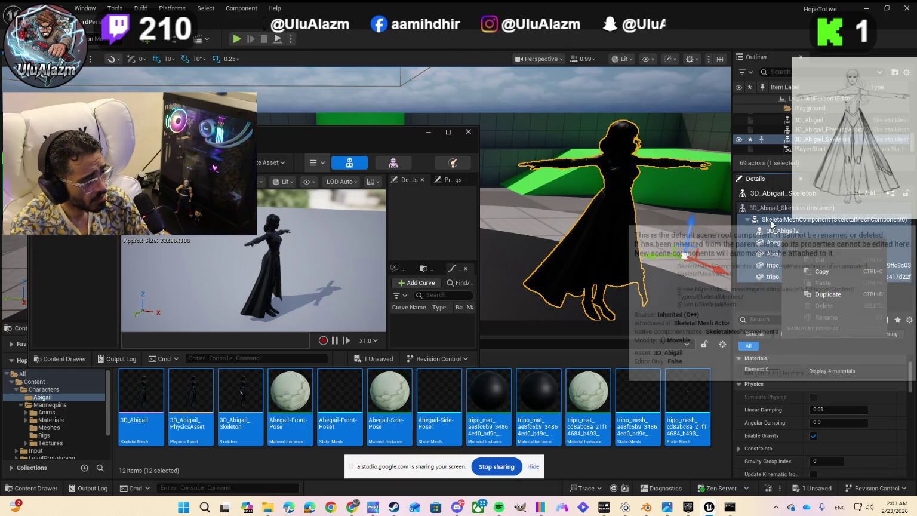
# Set 3D_Abigail2's Element 0 material to Abegail-Front-Pose.
pyautogui.click(805, 232)
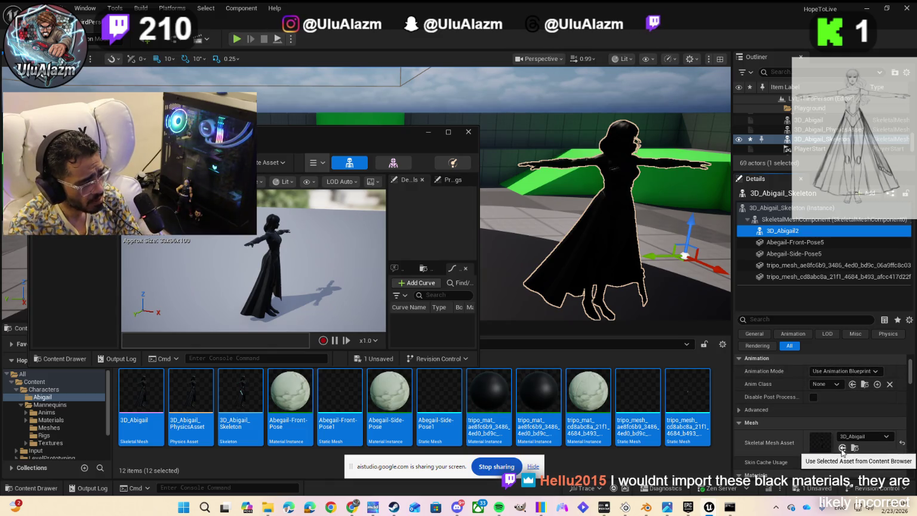
pyautogui.scroll(-1, 799, 426)
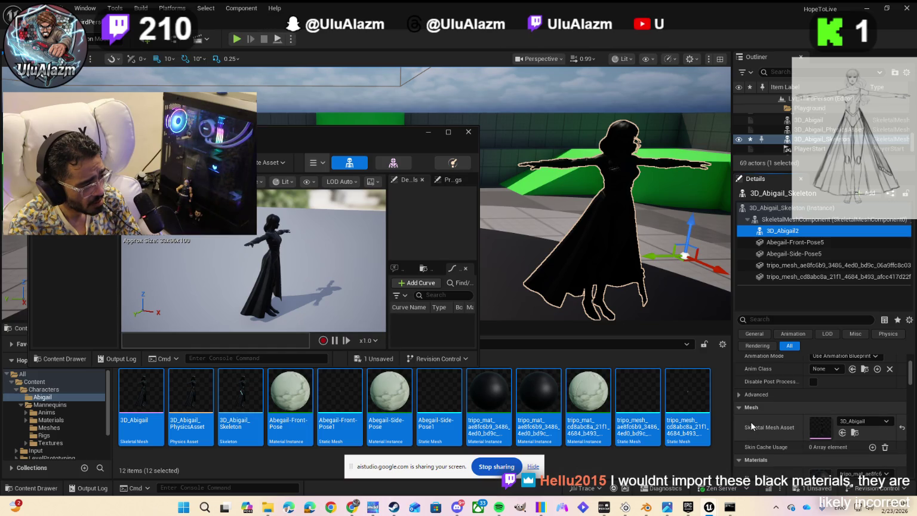
pyautogui.scroll(4, 751, 421)
pyautogui.scroll(-8, 753, 421)
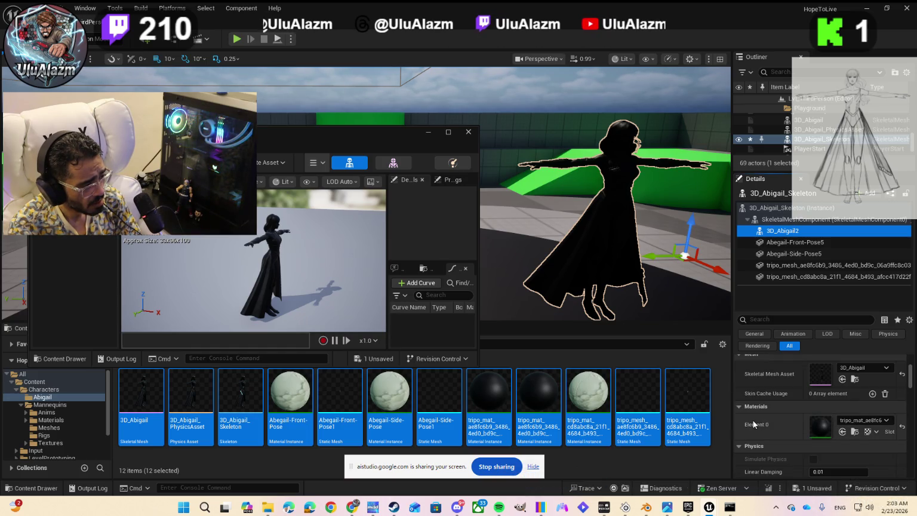
pyautogui.click(788, 418)
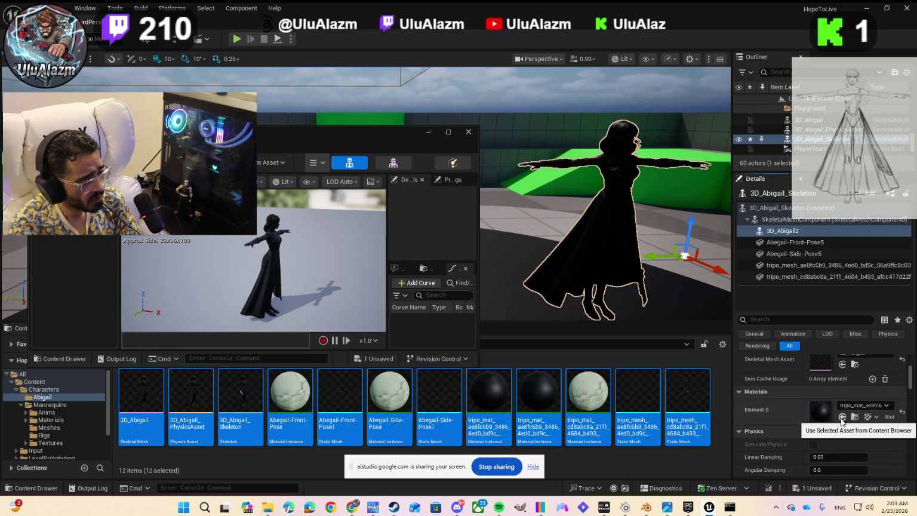
pyautogui.click(842, 417)
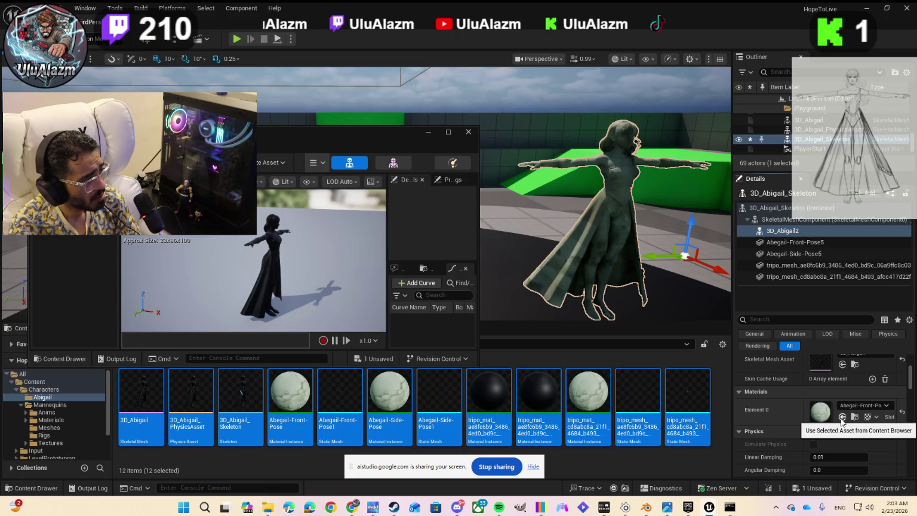
pyautogui.click(800, 241)
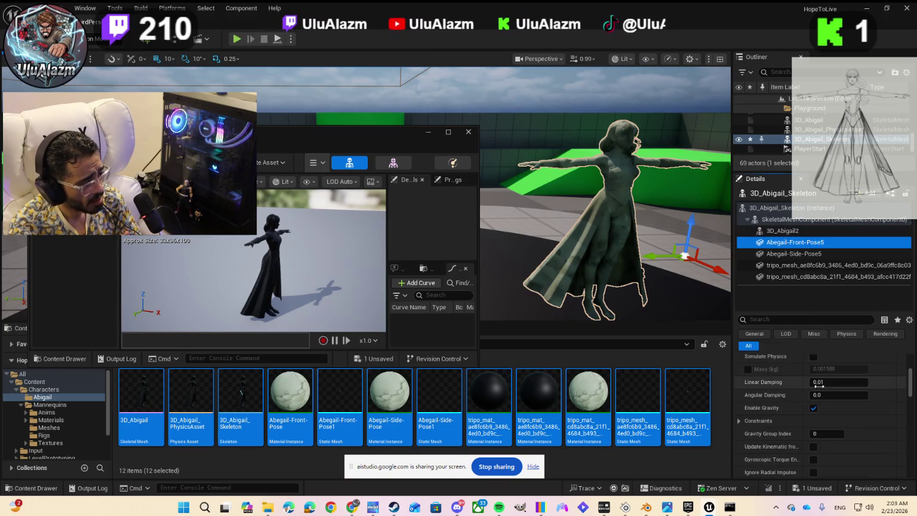
pyautogui.scroll(-3, 765, 394)
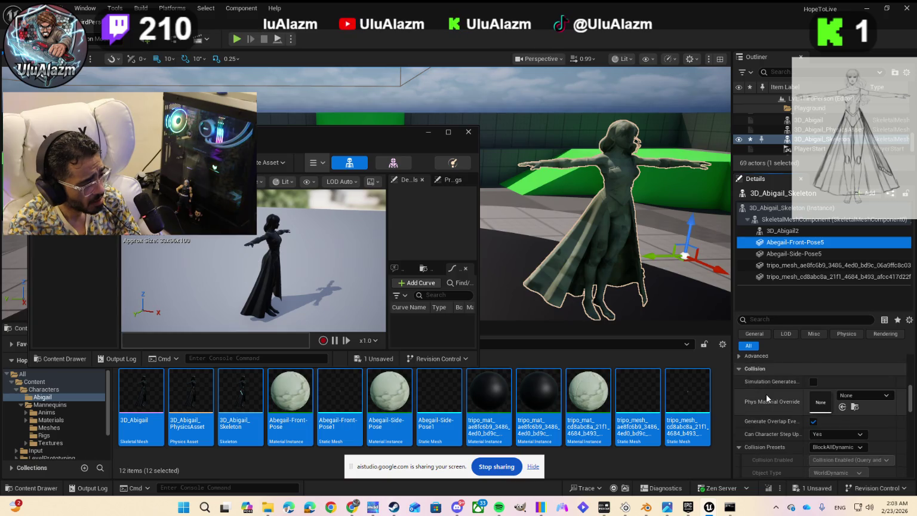
pyautogui.scroll(-5, 766, 393)
pyautogui.scroll(-3, 766, 394)
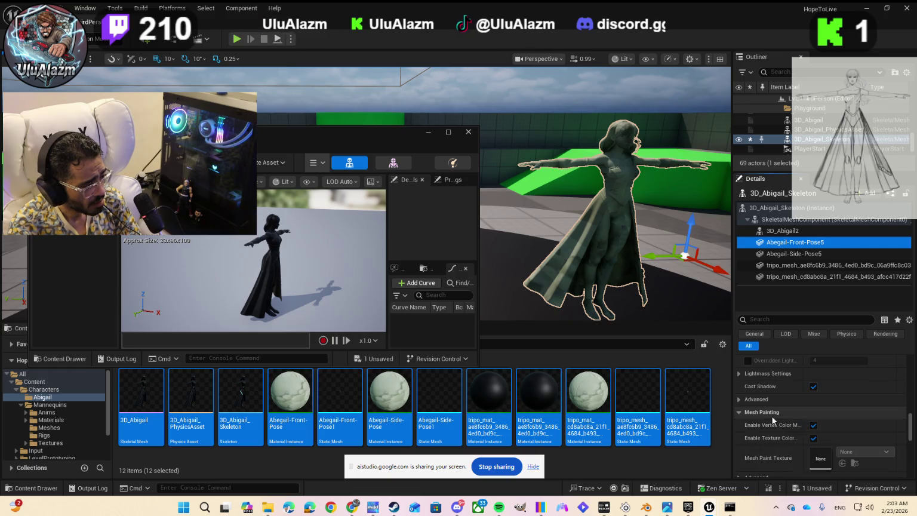
pyautogui.scroll(-3, 761, 419)
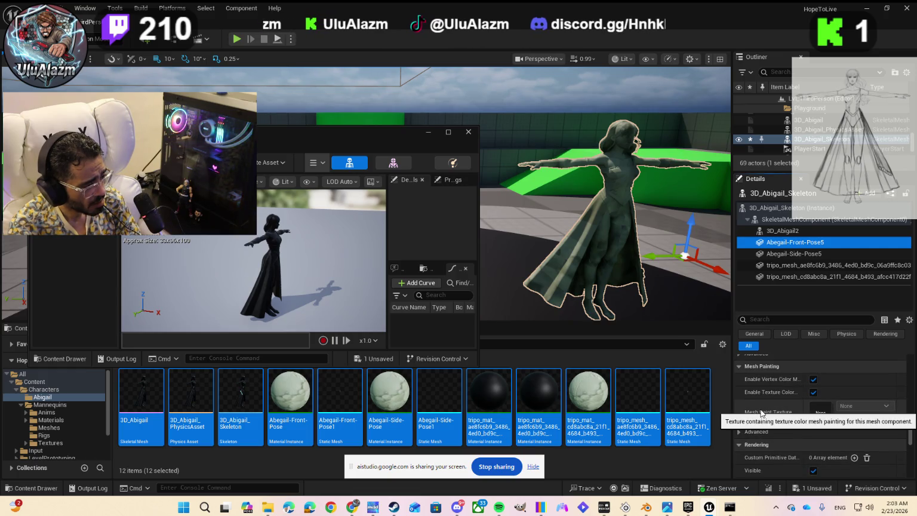
pyautogui.scroll(-3, 764, 406)
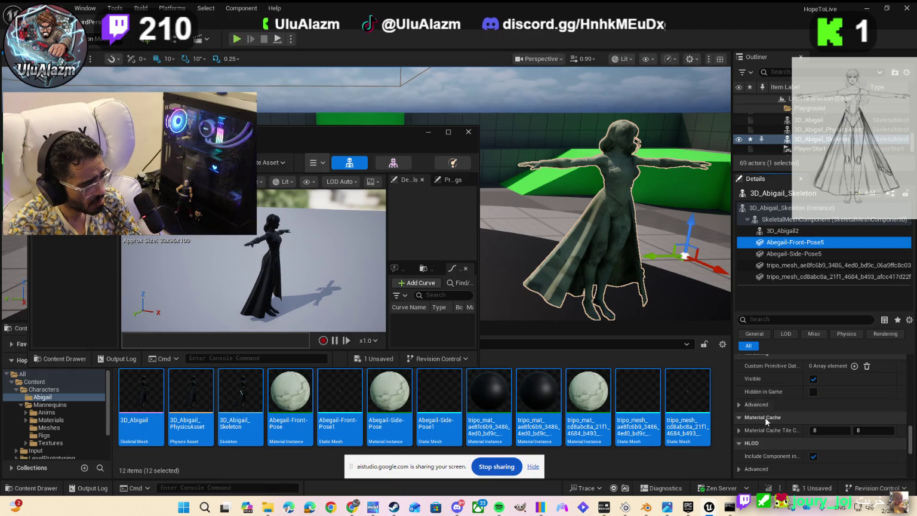
pyautogui.scroll(-3, 754, 439)
pyautogui.scroll(-5, 752, 438)
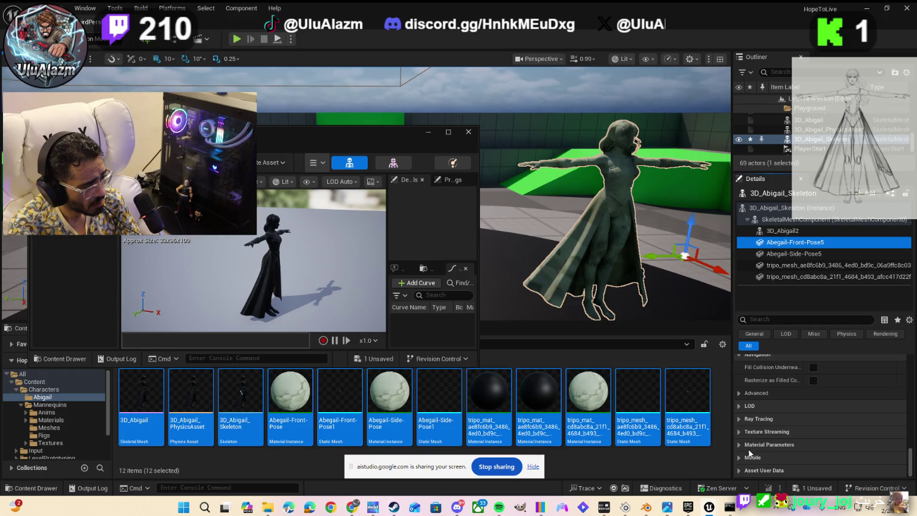
pyautogui.click(738, 445)
pyautogui.scroll(-1, 744, 426)
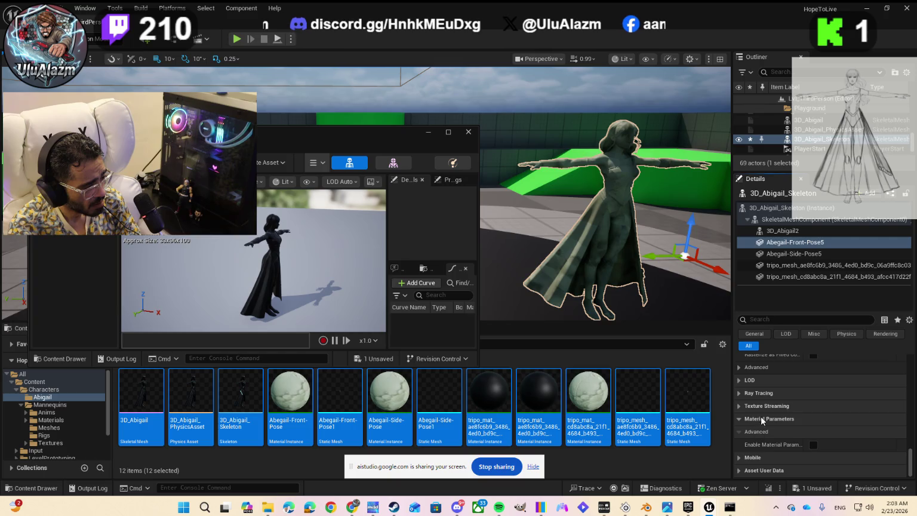
pyautogui.click(776, 230)
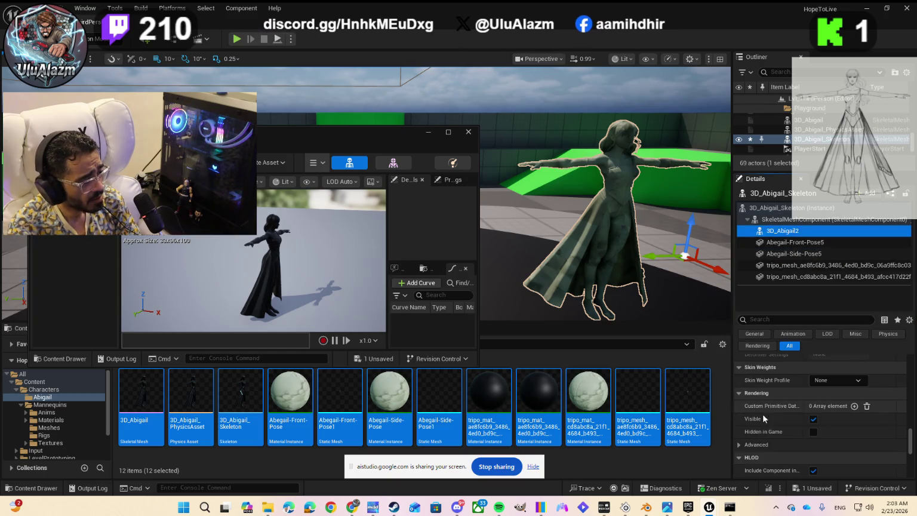
pyautogui.scroll(-5, 765, 411)
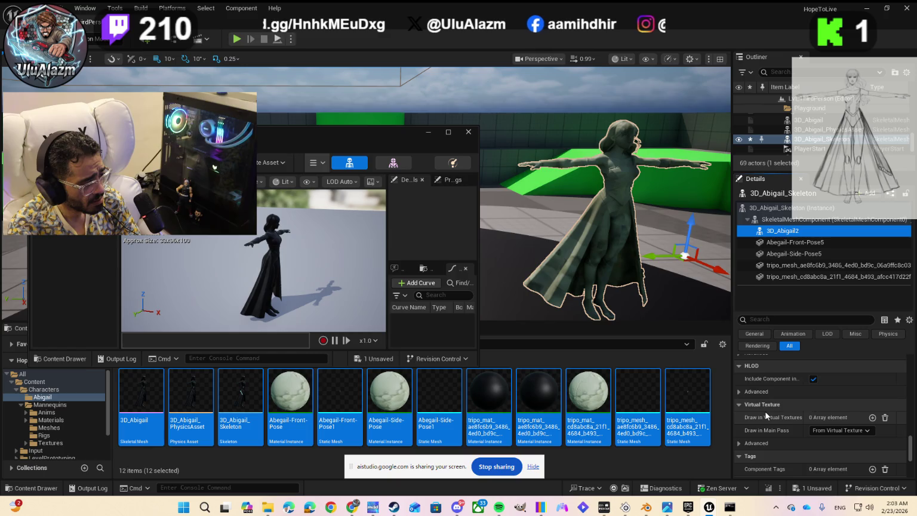
pyautogui.scroll(-2, 765, 411)
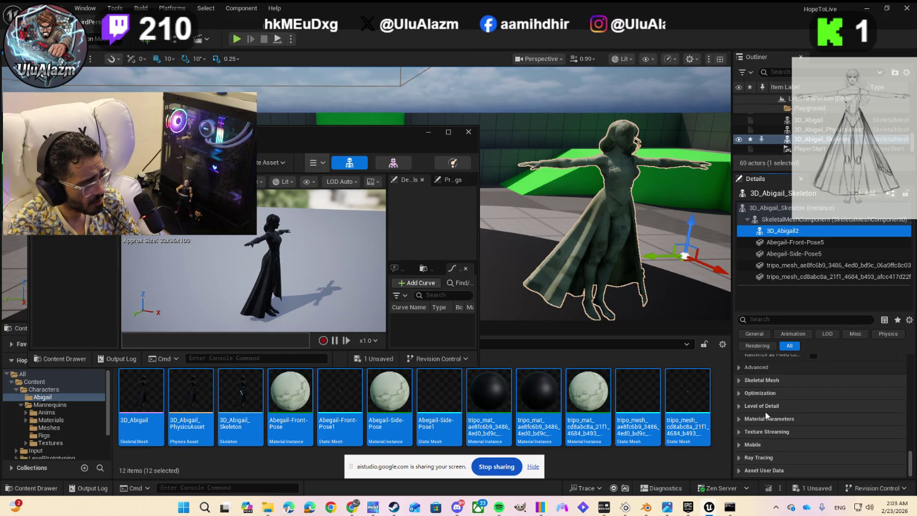
pyautogui.scroll(3, 765, 410)
pyautogui.scroll(5, 765, 410)
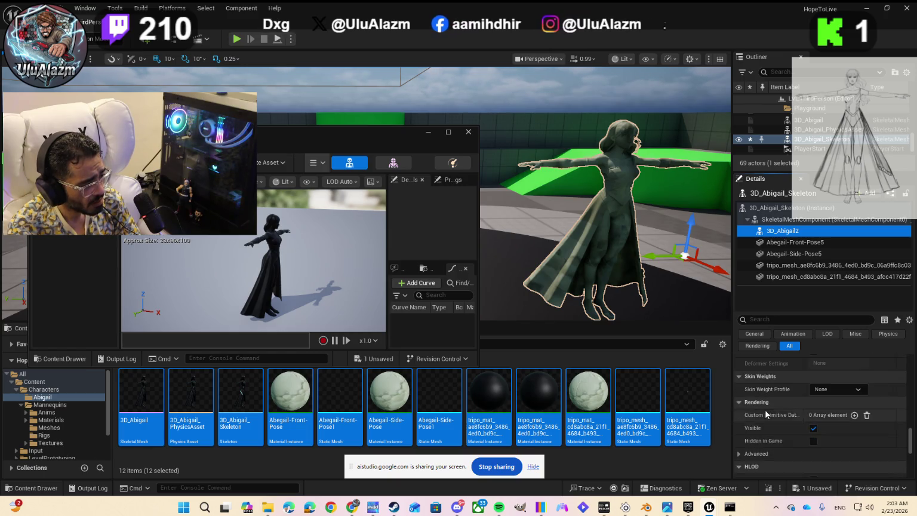
pyautogui.scroll(5, 765, 411)
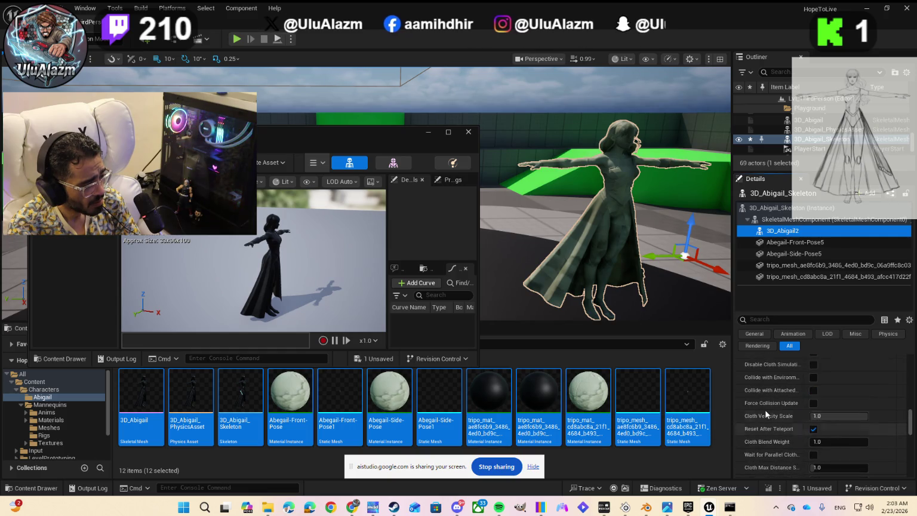
pyautogui.scroll(5, 764, 412)
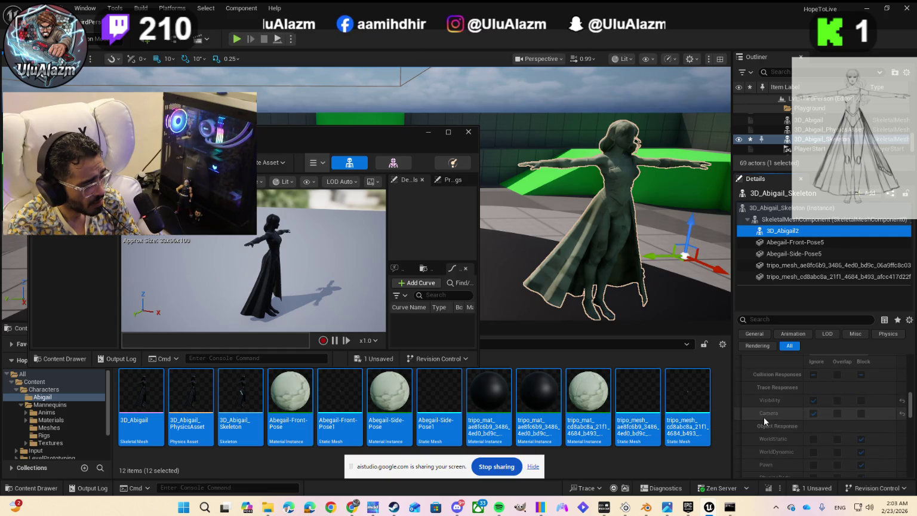
pyautogui.scroll(5, 762, 413)
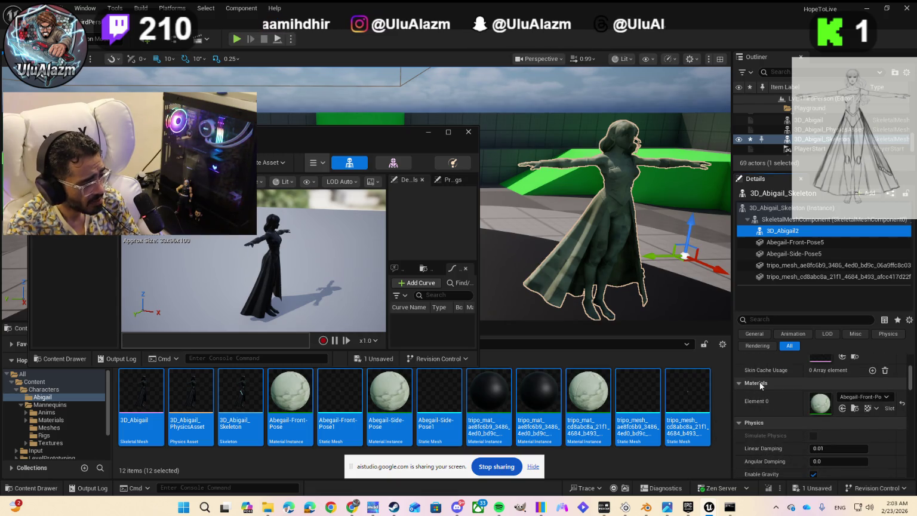
# Give Abegail-Front-Pose5, Abegail-Side-Pose5 and both tripo_mesh components the Abegail-Front-Pose material.
pyautogui.click(787, 240)
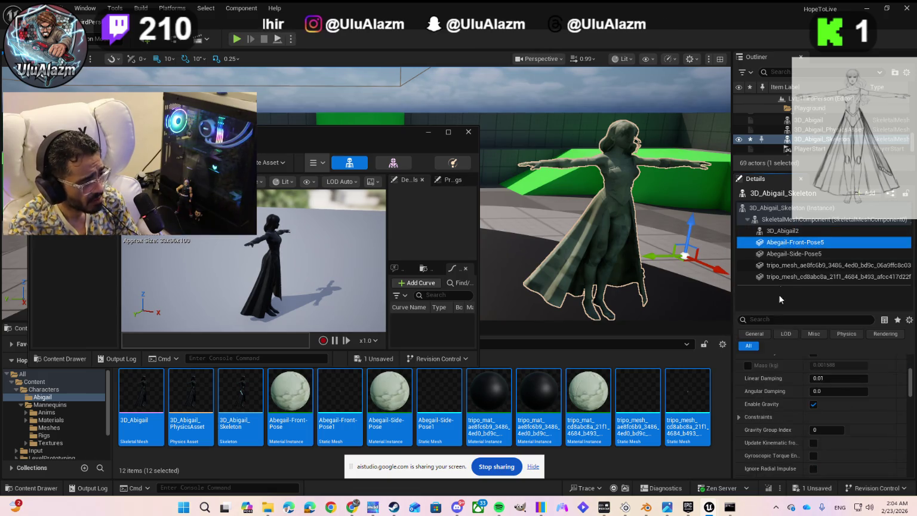
pyautogui.scroll(5, 776, 388)
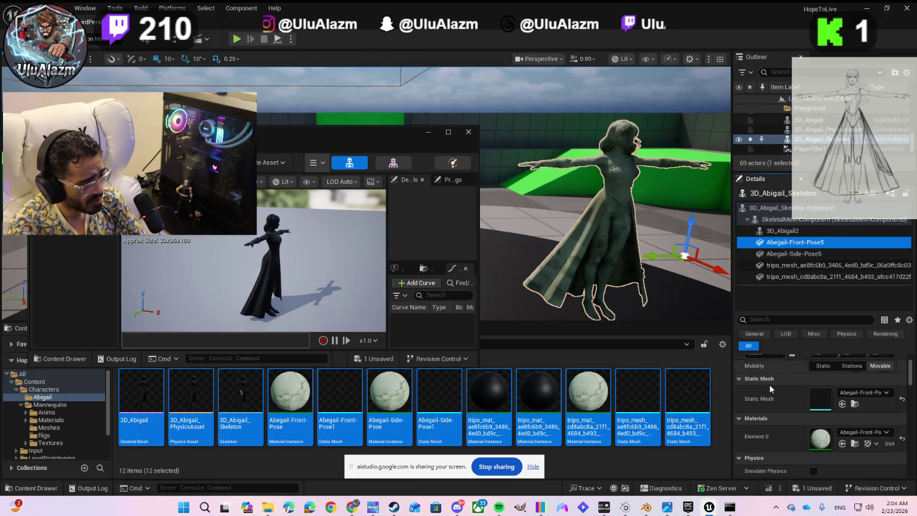
pyautogui.click(842, 445)
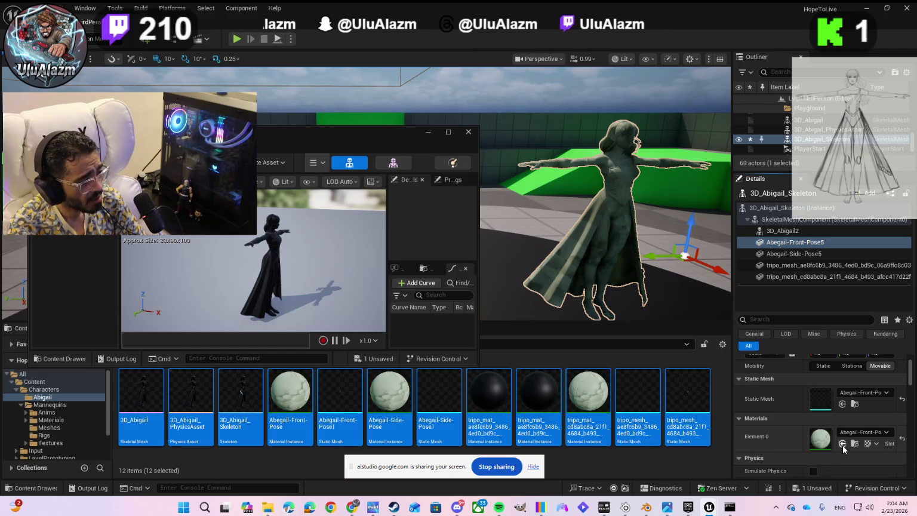
pyautogui.click(784, 254)
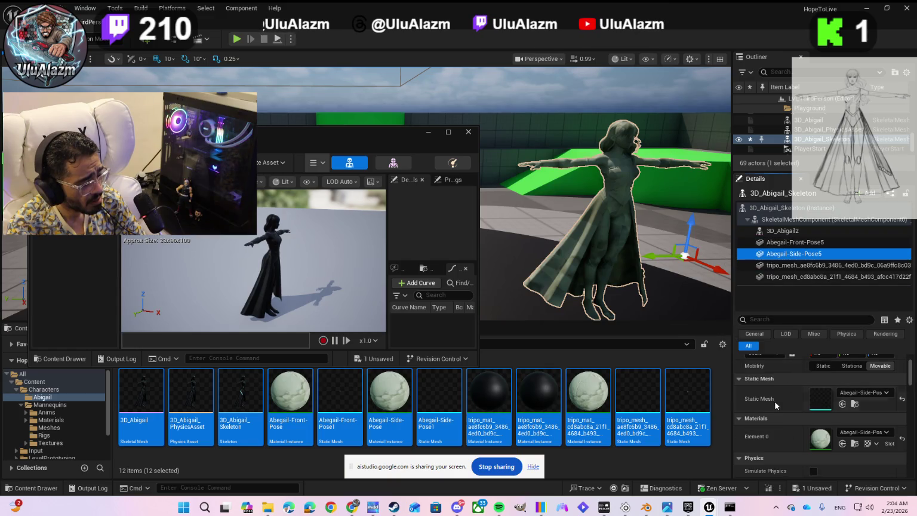
pyautogui.click(843, 444)
pyautogui.click(786, 264)
pyautogui.click(842, 444)
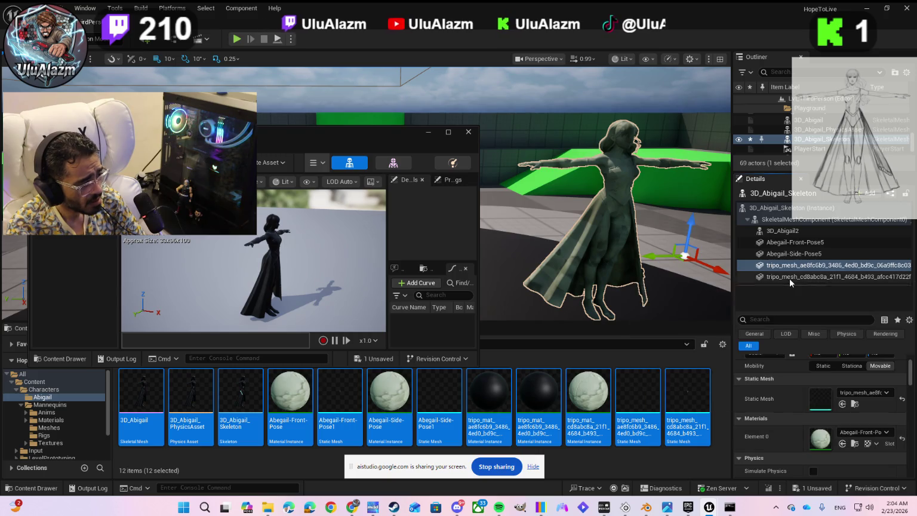
pyautogui.click(790, 279)
pyautogui.click(842, 444)
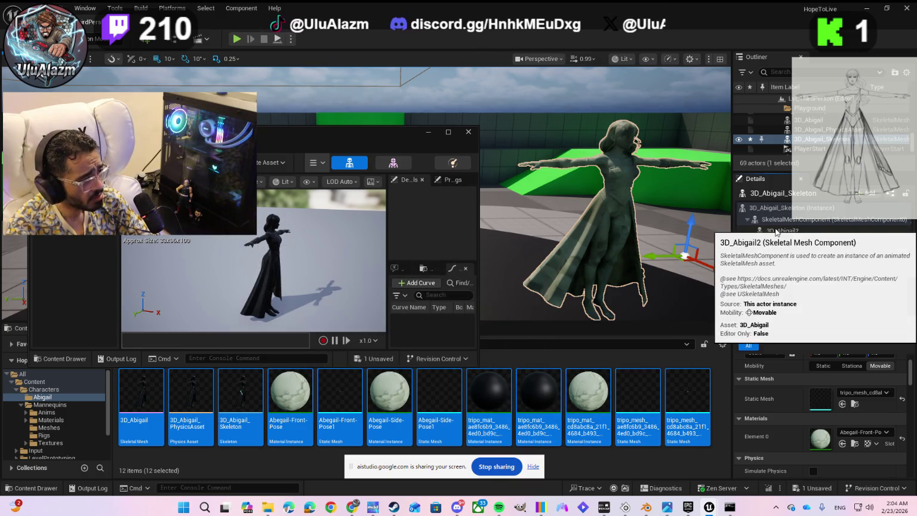
# Select 3D_Abigail2 and Abegail-Front-Pose5 together, bring up their actions menu, then dismiss it.
pyautogui.click(775, 232)
pyautogui.keyDown('ctrl'); pyautogui.click(774, 244); pyautogui.keyUp('ctrl')
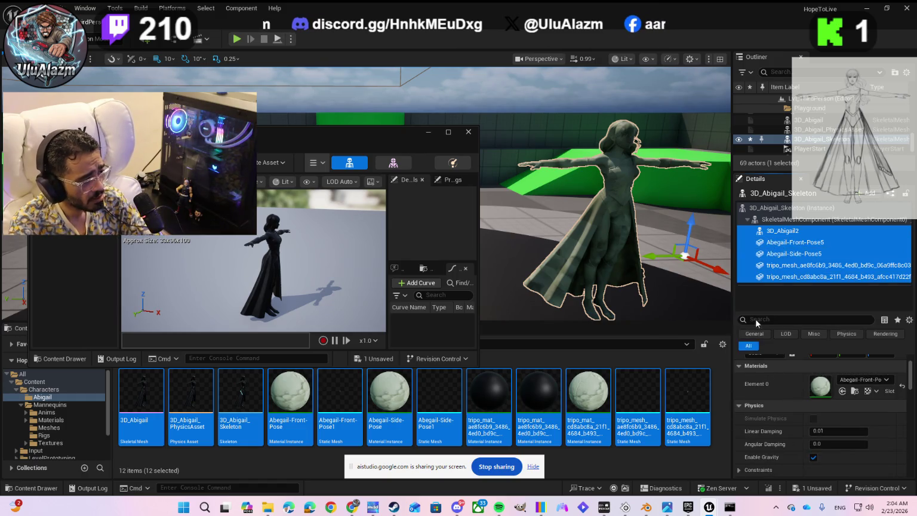
pyautogui.rightClick(780, 230)
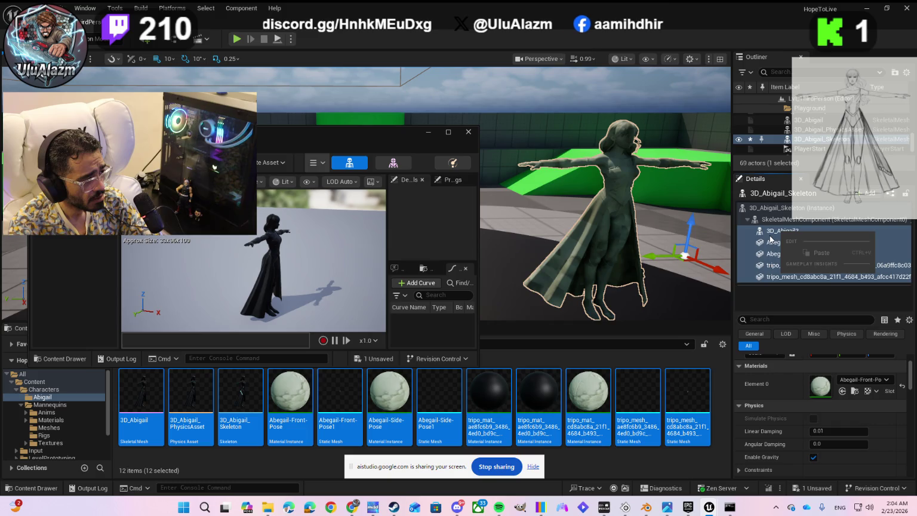
pyautogui.rightClick(770, 237)
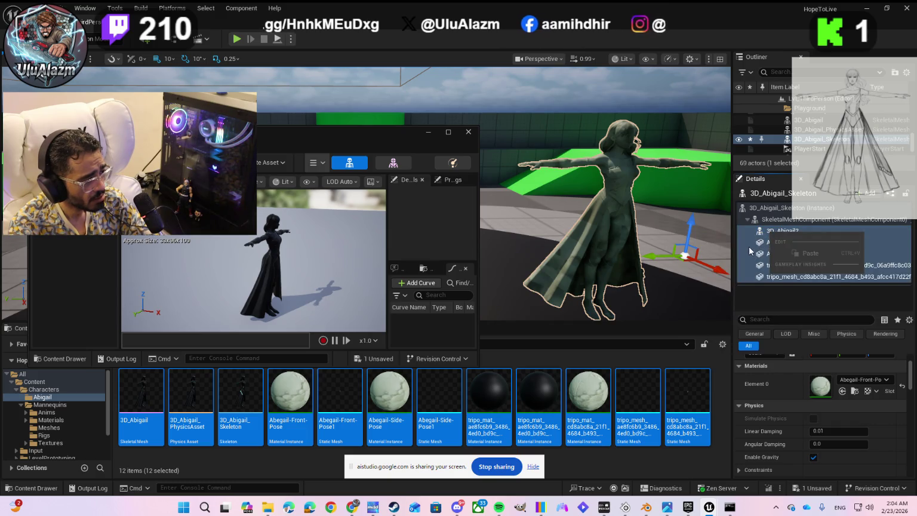
pyautogui.press('Escape')
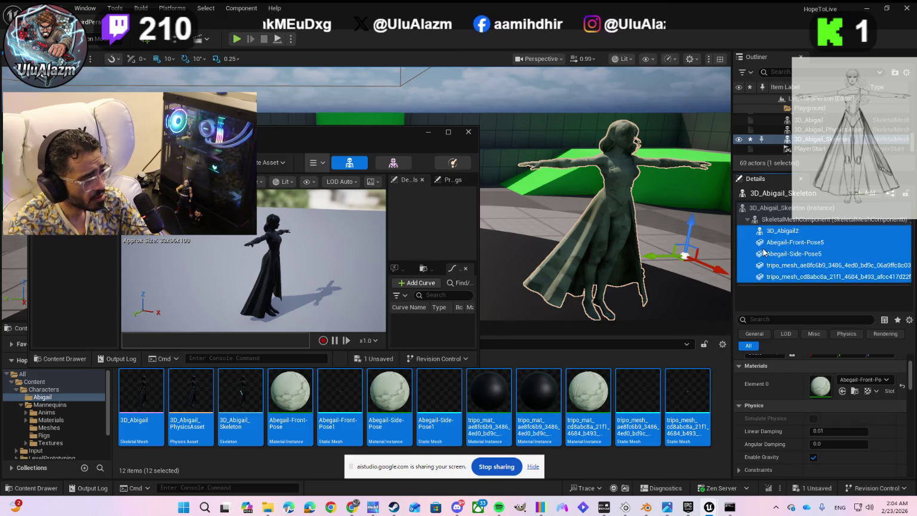
# Delete the 3D_Abigail2 and Abegail-Front-Pose5 components from the skeleton actor.
pyautogui.click(768, 230)
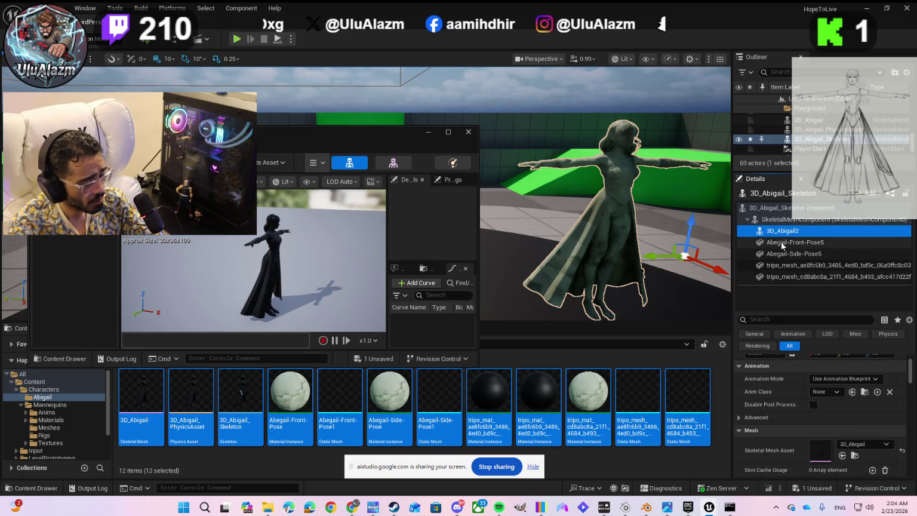
pyautogui.rightClick(783, 232)
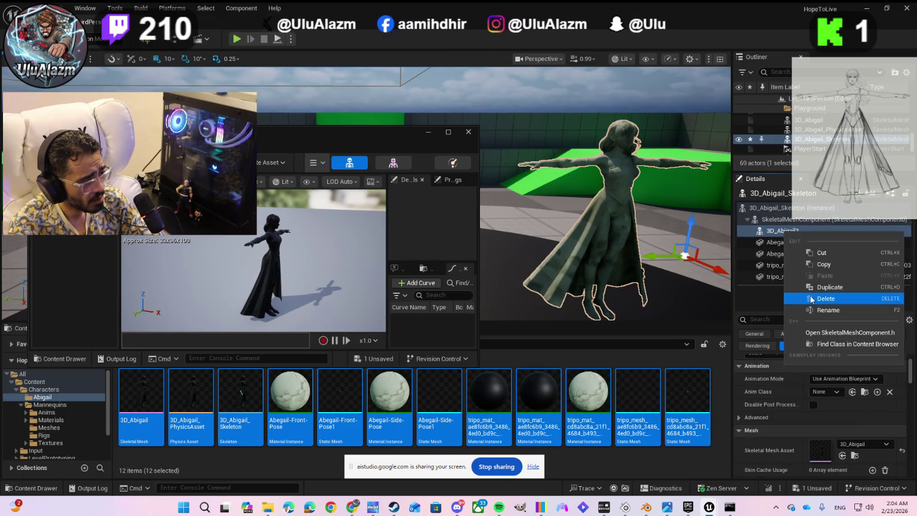
pyautogui.click(812, 299)
pyautogui.click(783, 232)
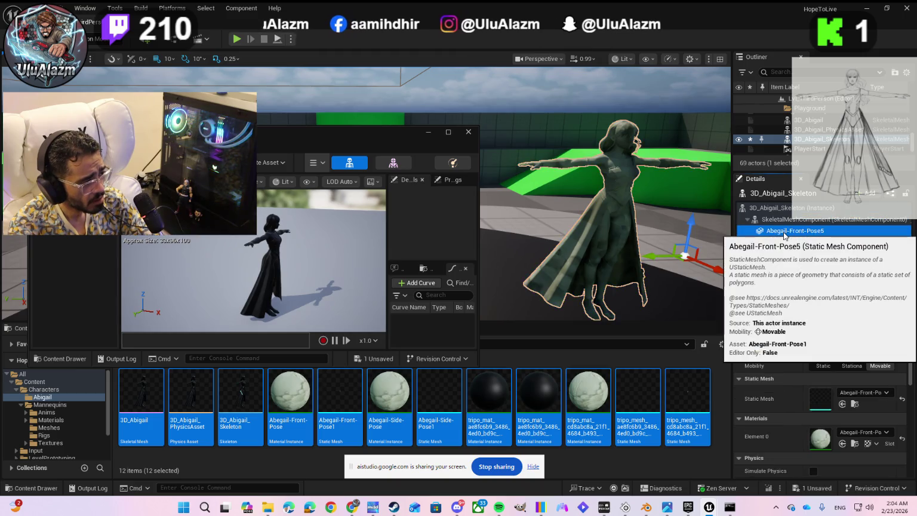
pyautogui.rightClick(784, 234)
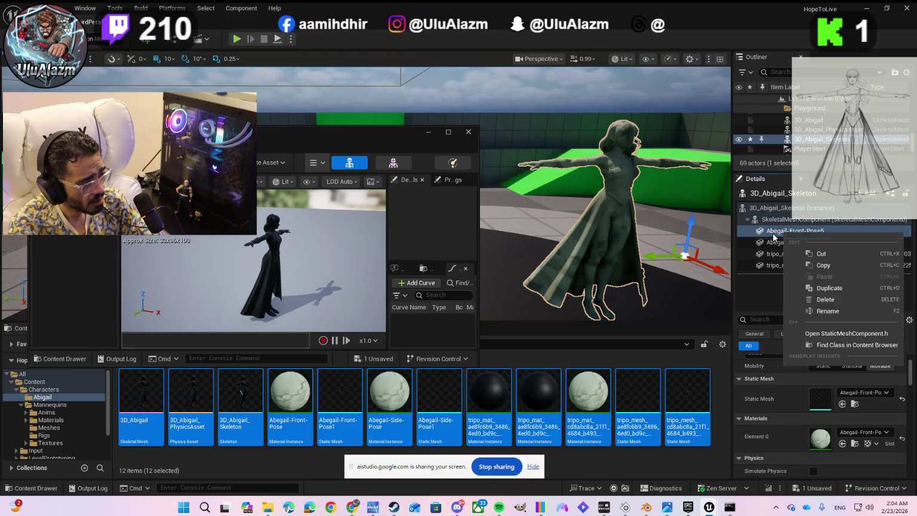
pyautogui.click(825, 299)
# Delete Abegail-Side-Pose5 and the last tripo_mesh, then delete the 3D_Abigail_Skeleton actor itself.
pyautogui.click(775, 233)
pyautogui.press('Delete')
pyautogui.click(774, 241)
pyautogui.press('Delete')
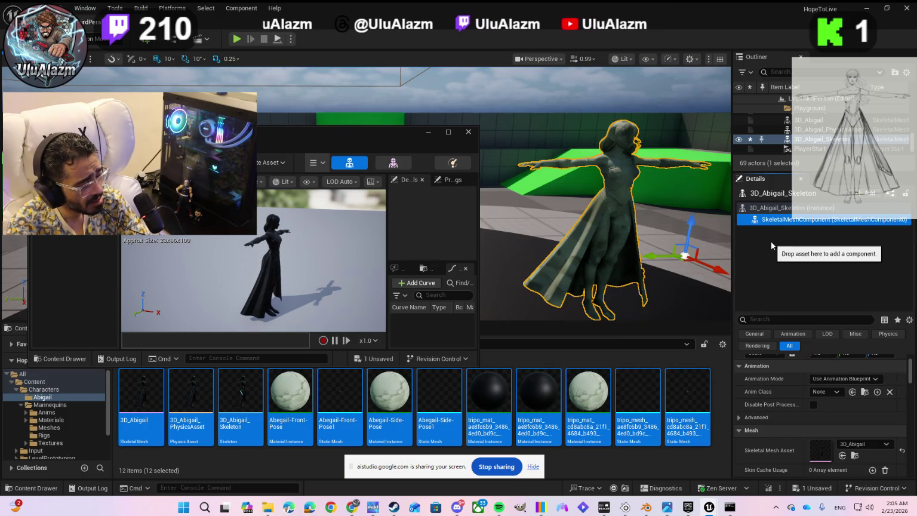
pyautogui.click(769, 209)
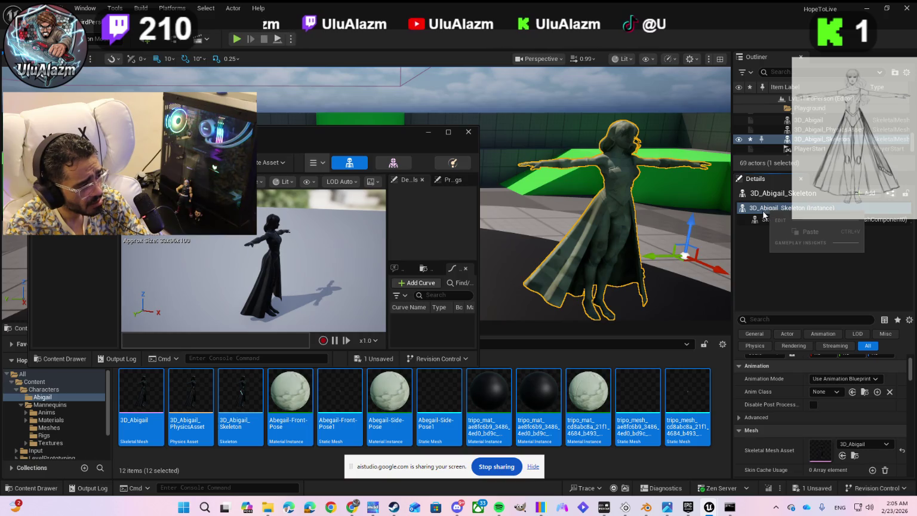
pyautogui.press('Delete')
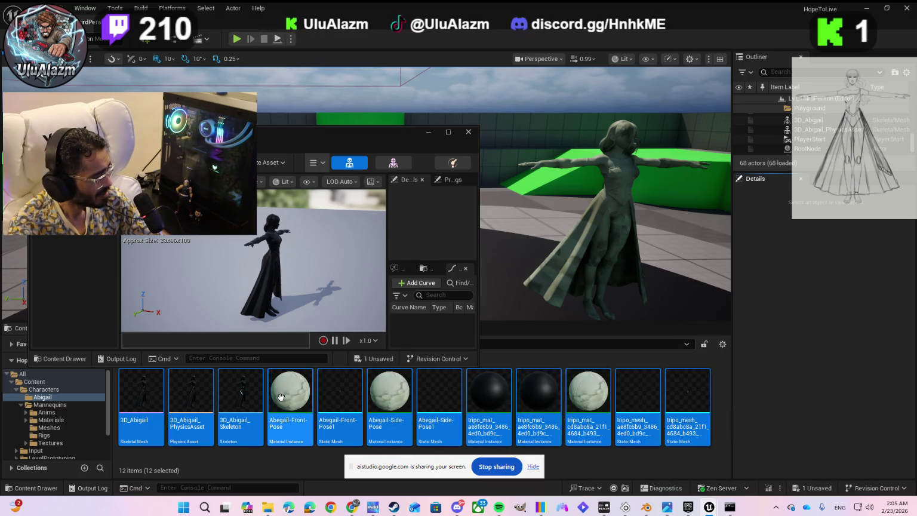
# Drag Abegail-Front-Pose onto the actor and character, then undo the drop that turned it black.
pyautogui.click(285, 399)
pyautogui.moveTo(286, 400)
pyautogui.mouseDown()
pyautogui.moveTo(579, 293)
pyautogui.moveTo(765, 263)
pyautogui.mouseUp()
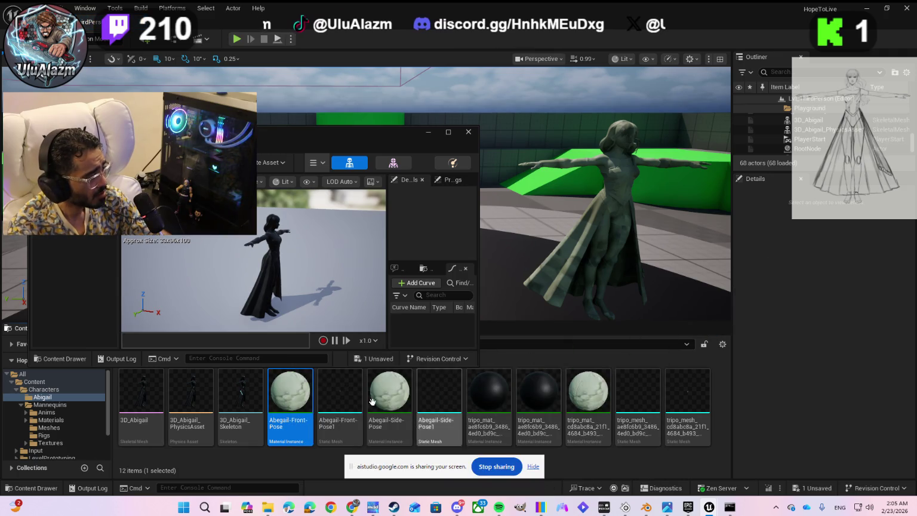
pyautogui.moveTo(291, 394); pyautogui.dragTo(609, 205)
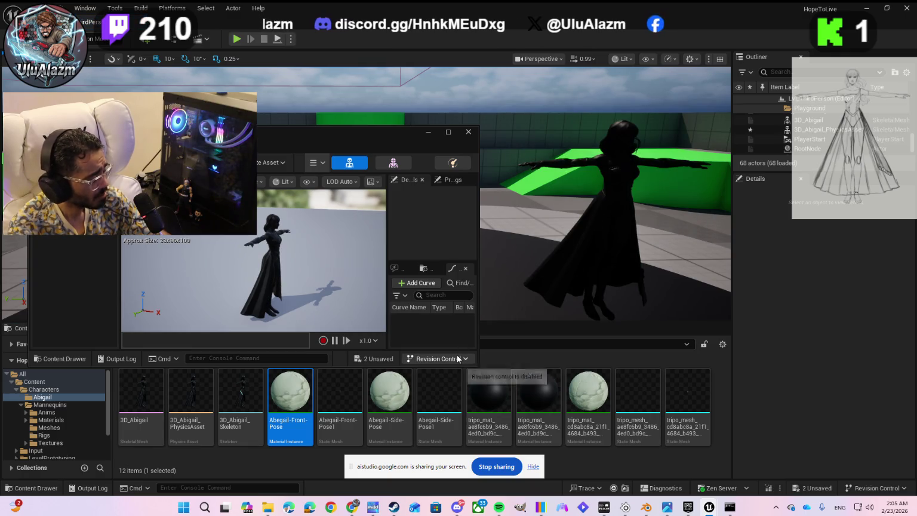
pyautogui.hotkey('ctrl', 'z')
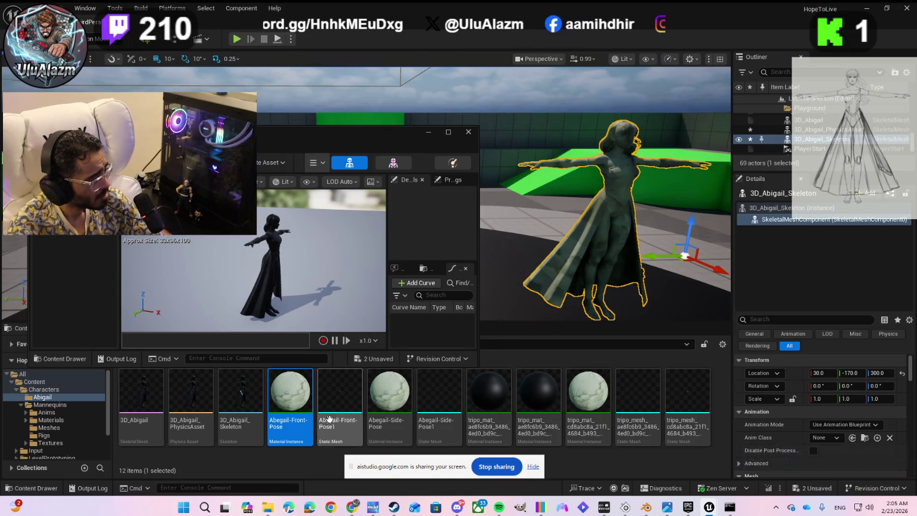
# Undo back to restore 3D_Abigail_Skeleton, then delete the leftover tripo_mesh_cd8abc8a component.
pyautogui.moveTo(300, 406); pyautogui.dragTo(774, 225)
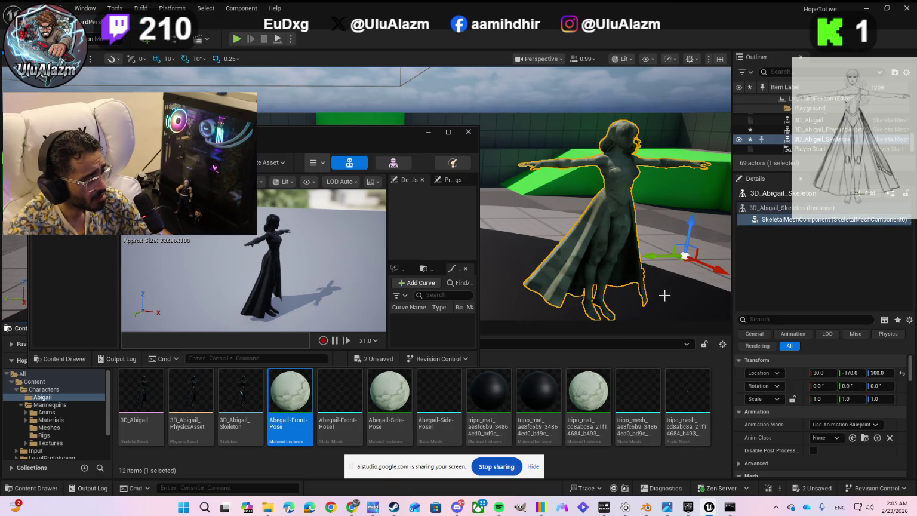
pyautogui.moveTo(292, 399)
pyautogui.moveTo(293, 399); pyautogui.dragTo(592, 234)
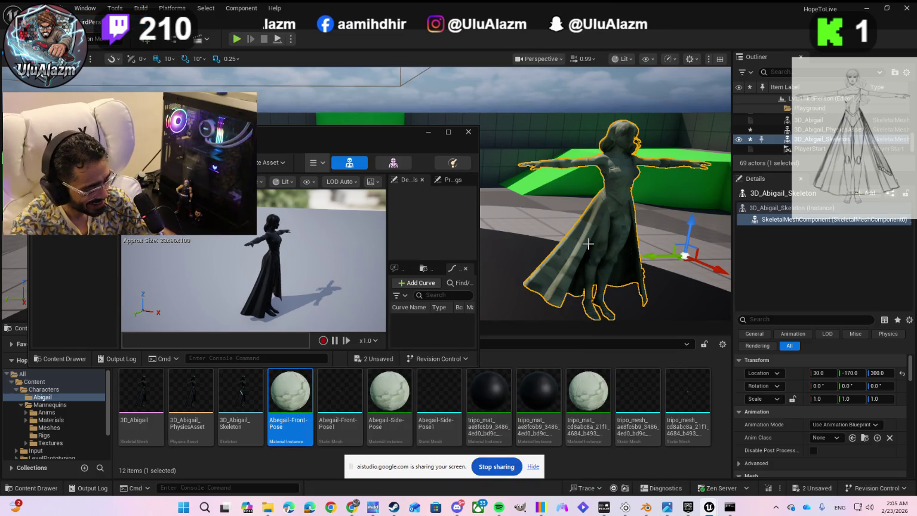
pyautogui.hotkey('ctrl', 'z')
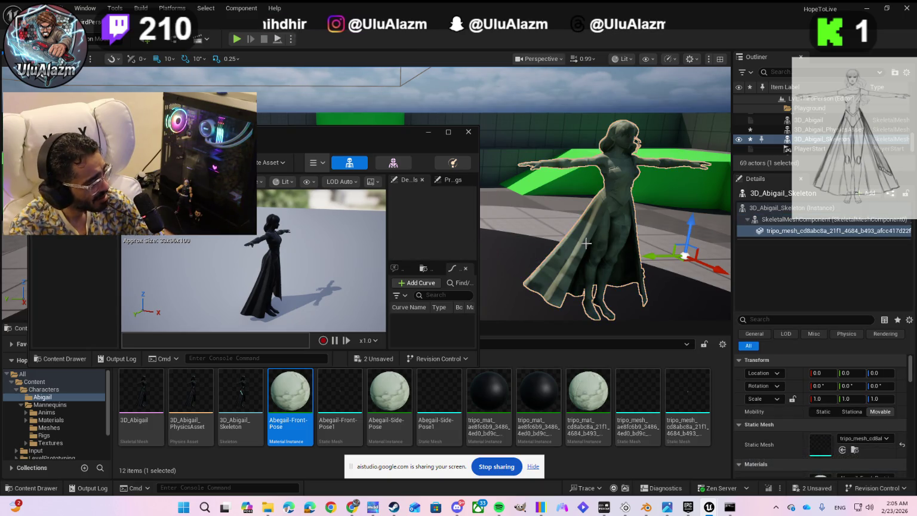
pyautogui.hotkey('ctrl', 'z')
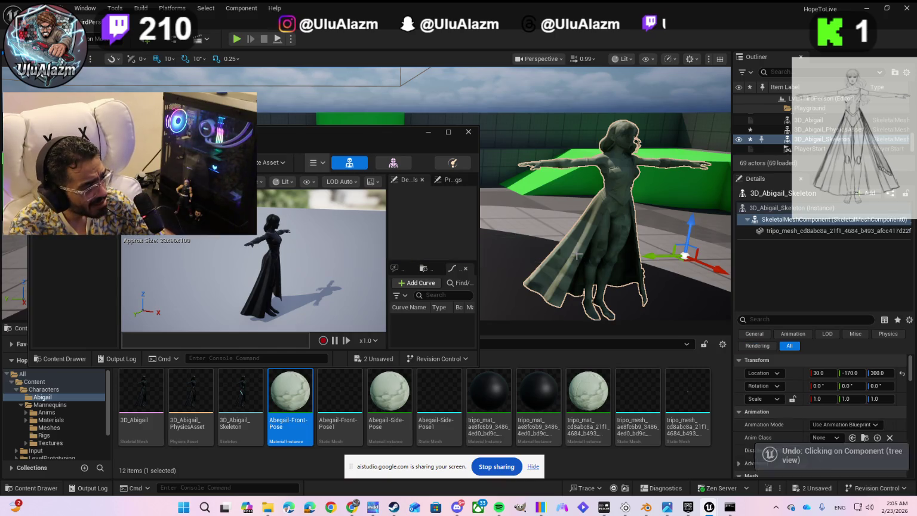
pyautogui.hotkey('ctrl', 'z')
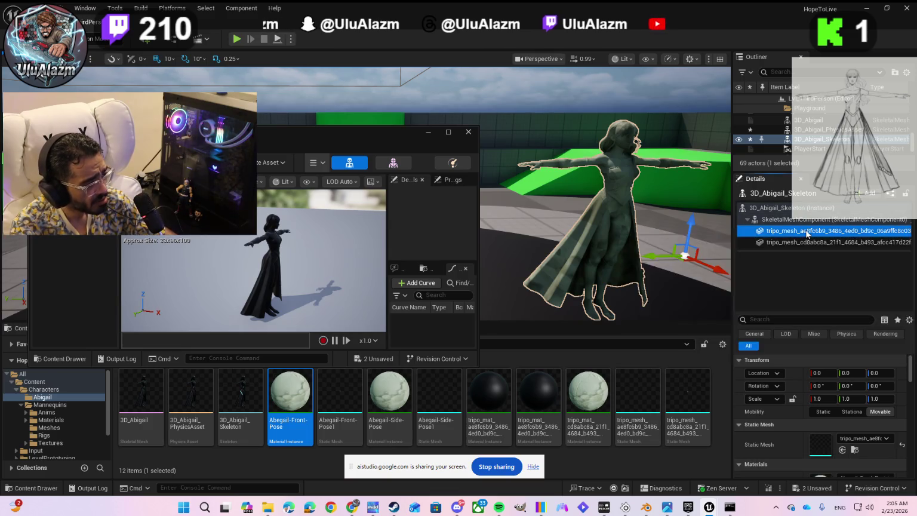
pyautogui.hotkey('ctrl', 'z')
pyautogui.click(806, 232)
pyautogui.press('Delete')
# Retry dropping Abegail-Front-Pose on the preview and actor, and widen the Details panel.
pyautogui.moveTo(771, 222)
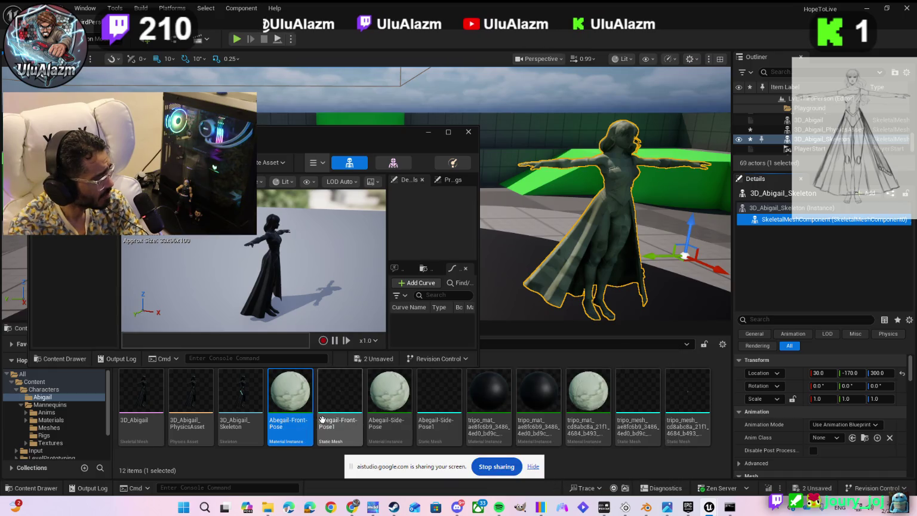
pyautogui.moveTo(294, 408)
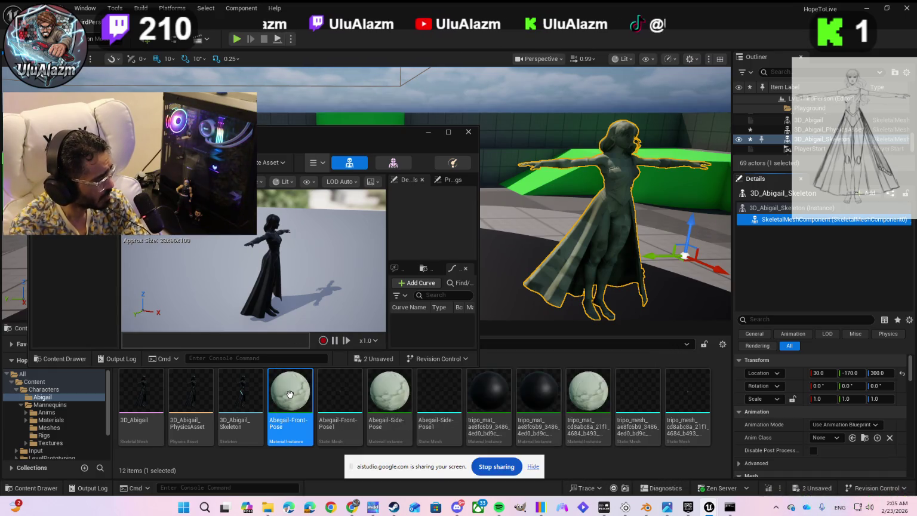
pyautogui.moveTo(290, 394); pyautogui.dragTo(275, 276)
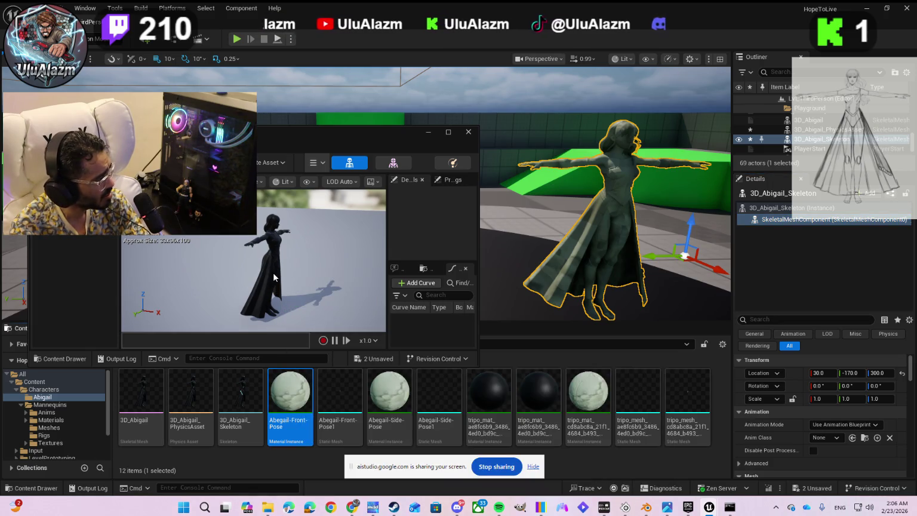
pyautogui.moveTo(291, 395); pyautogui.dragTo(426, 237)
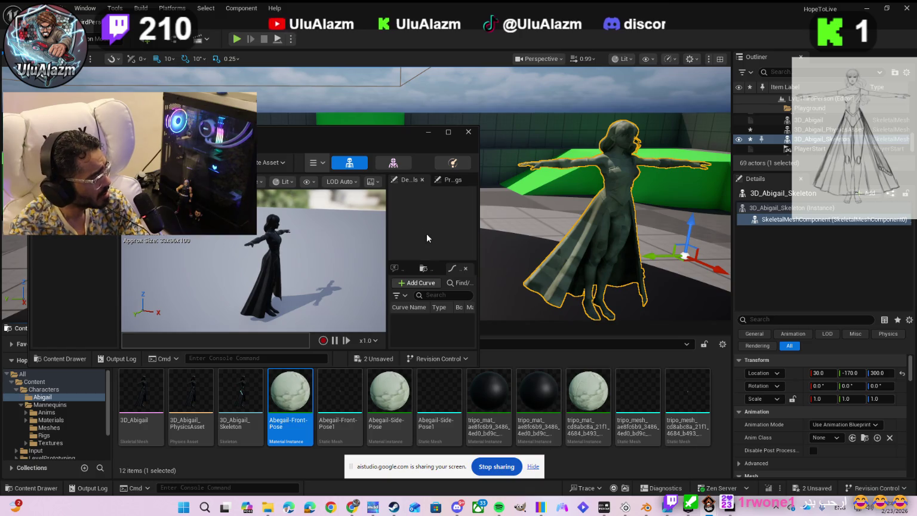
pyautogui.moveTo(291, 394)
pyautogui.mouseDown()
pyautogui.moveTo(334, 358)
pyautogui.moveTo(753, 236)
pyautogui.moveTo(770, 220)
pyautogui.mouseUp()
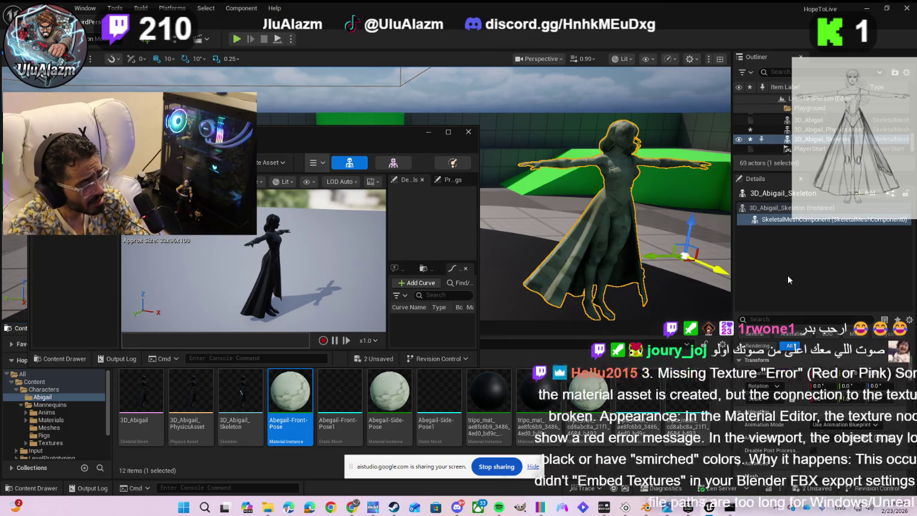
pyautogui.moveTo(731, 279)
pyautogui.mouseDown()
pyautogui.moveTo(669, 283)
pyautogui.moveTo(775, 281)
pyautogui.moveTo(702, 274)
pyautogui.mouseUp()
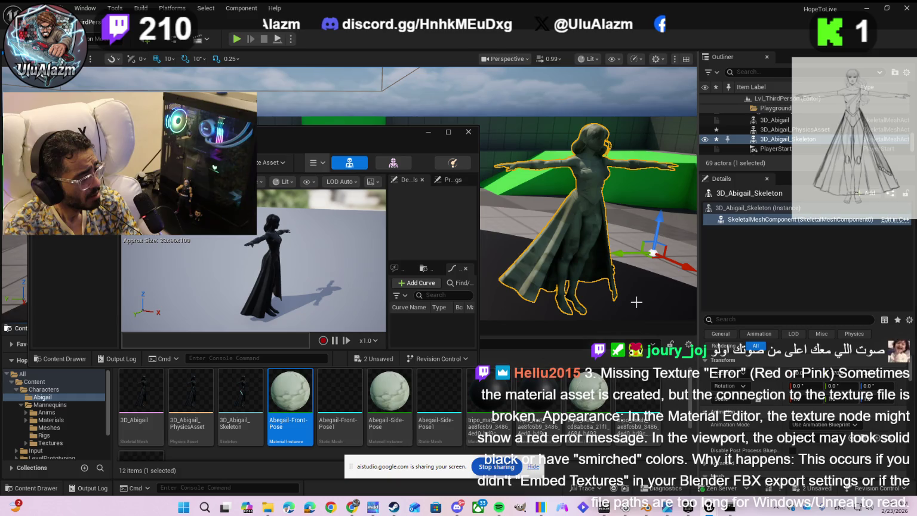
pyautogui.click(383, 393)
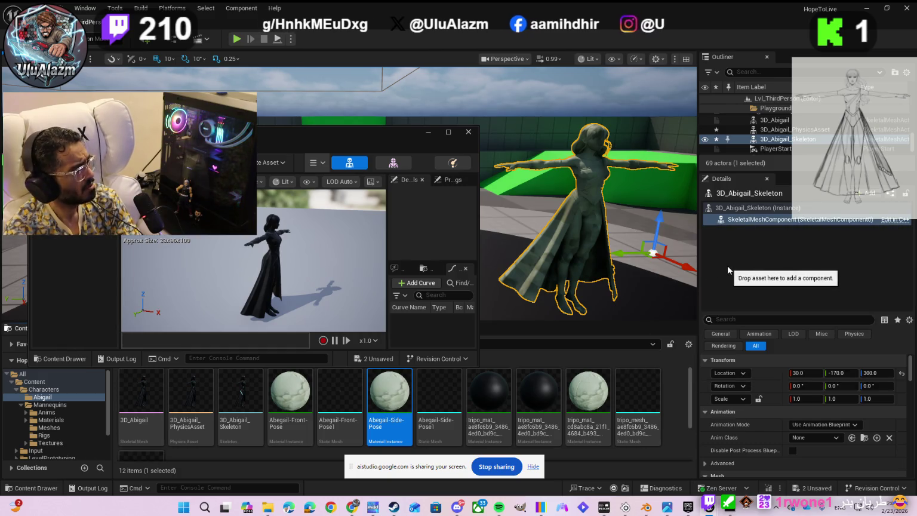
# Save the two unsaved assets and drag the cd8abc8a tripo material onto the actor.
pyautogui.click(812, 488)
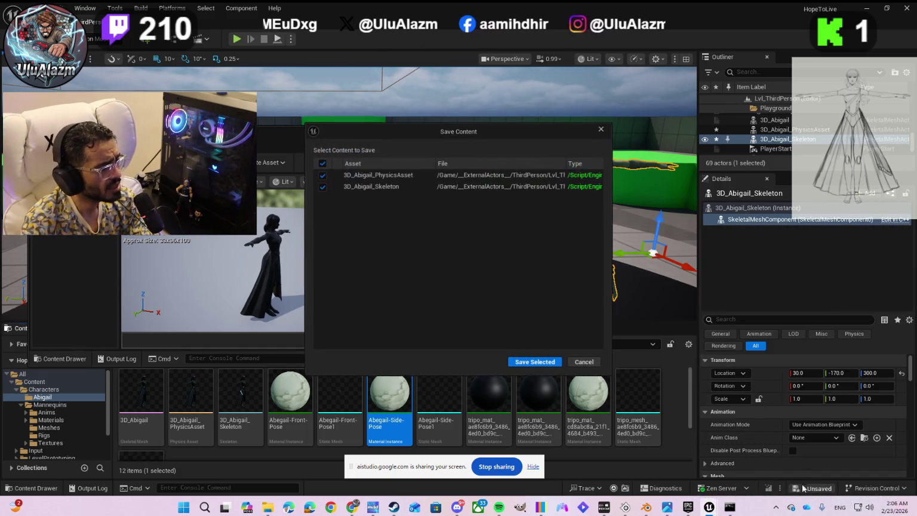
pyautogui.click(534, 361)
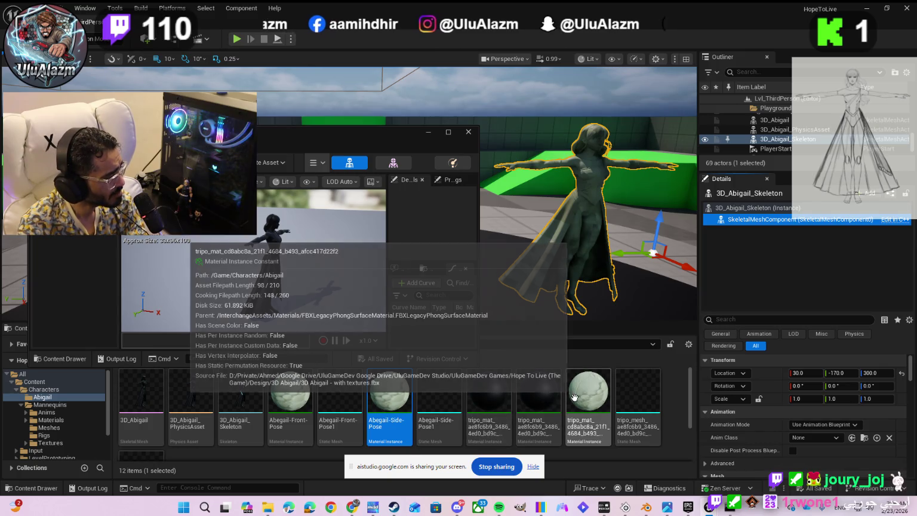
pyautogui.moveTo(574, 398)
pyautogui.mouseDown()
pyautogui.moveTo(654, 369)
pyautogui.moveTo(729, 224)
pyautogui.mouseUp()
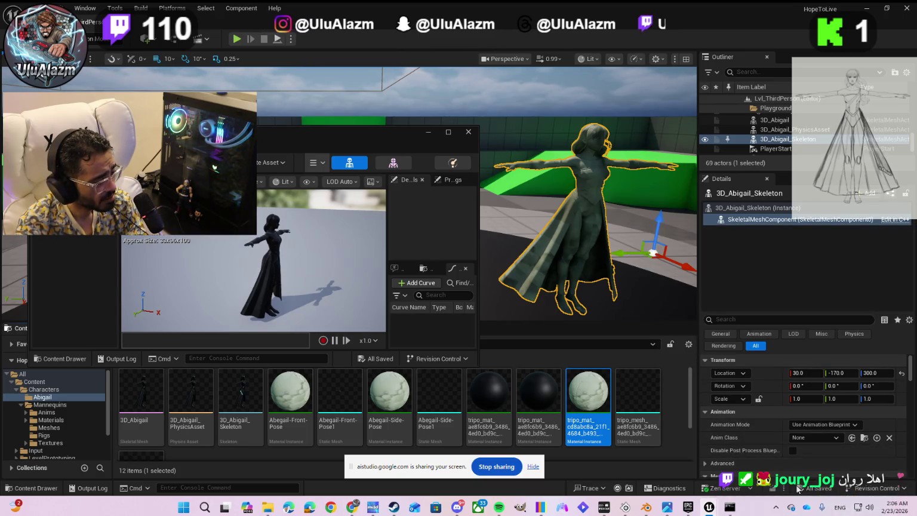
# Set Element 0 to tripo_mat_cd8abc8a and save the 3D_Abigail_Skeleton actor.
pyautogui.scroll(-2, 754, 430)
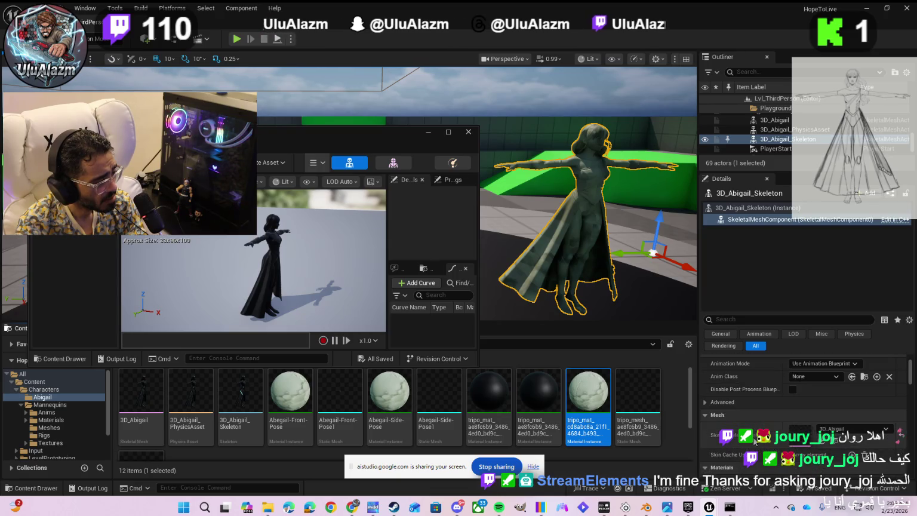
pyautogui.scroll(-1, 754, 441)
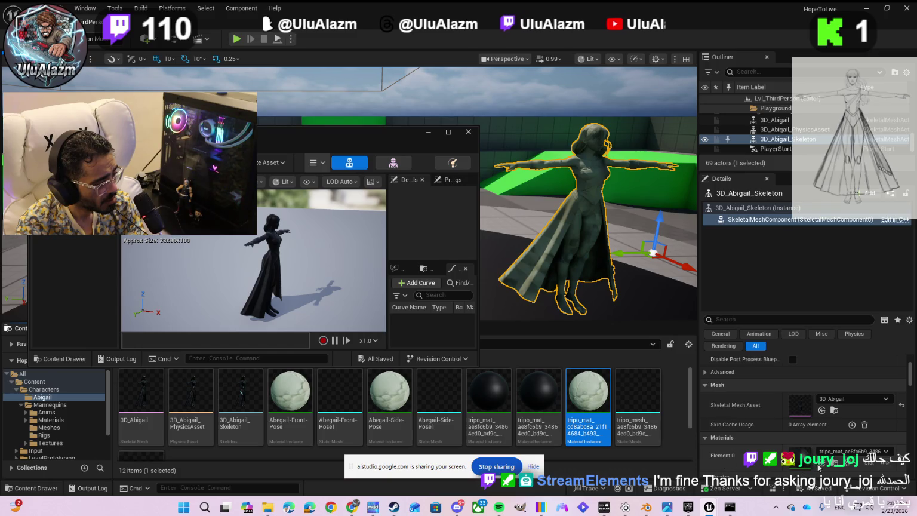
pyautogui.click(820, 463)
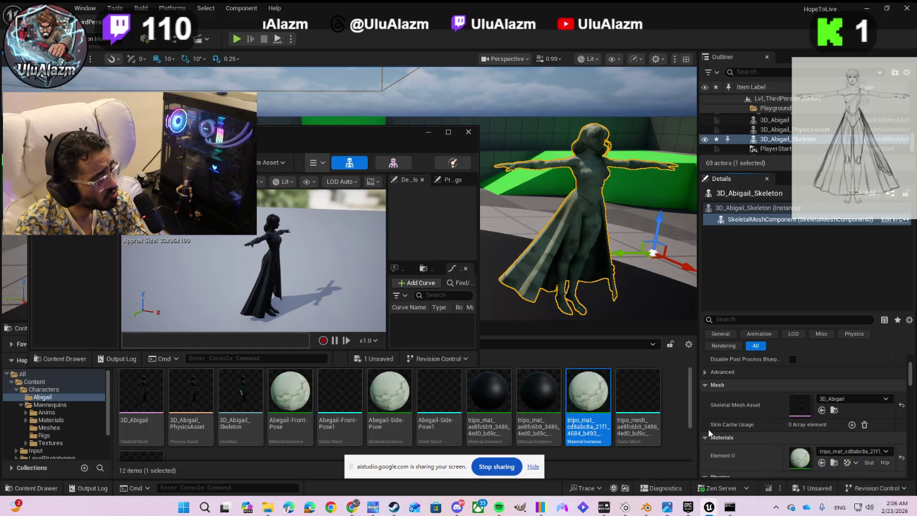
pyautogui.click(405, 406)
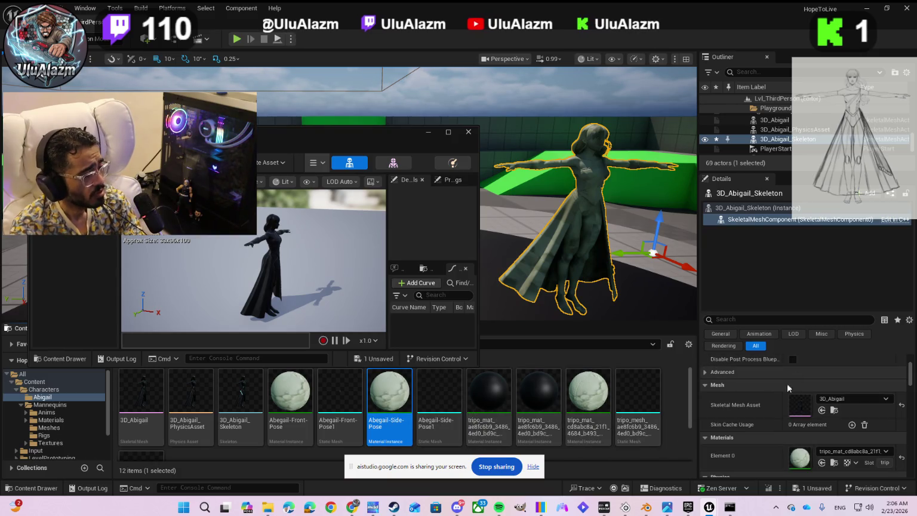
pyautogui.click(811, 488)
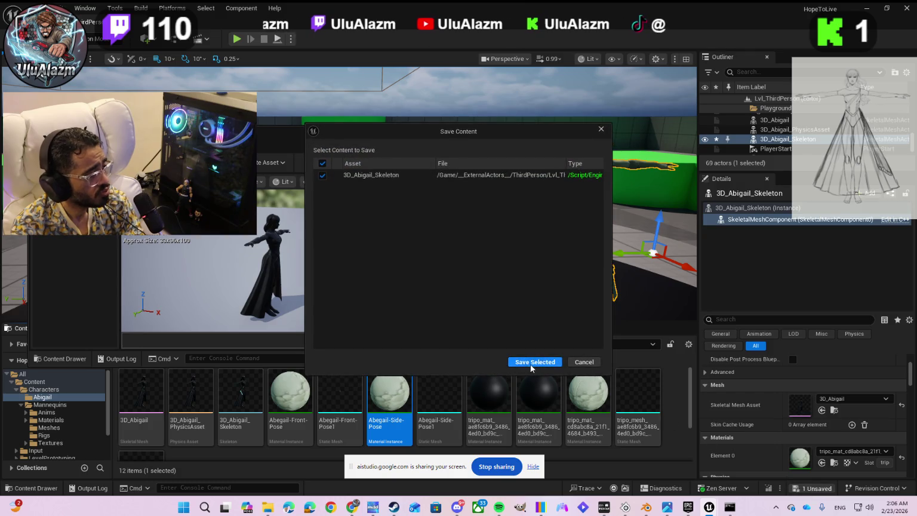
pyautogui.click(531, 363)
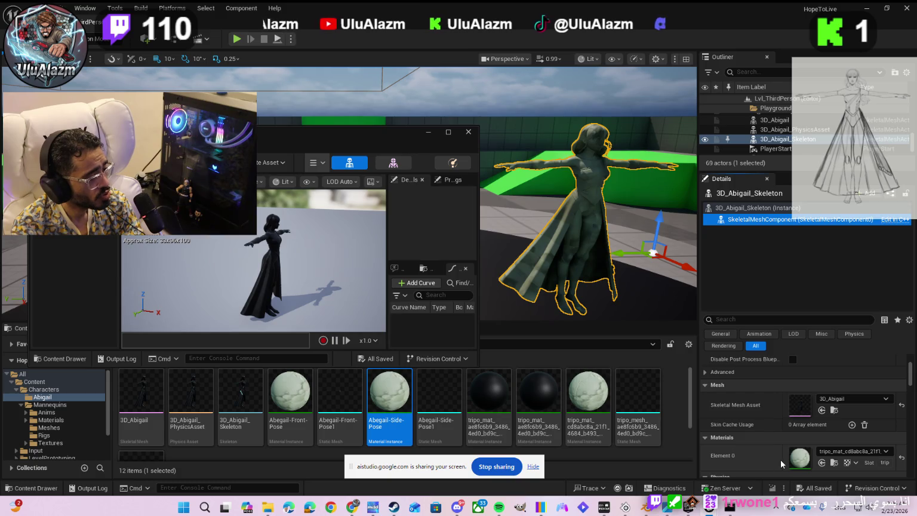
pyautogui.click(824, 454)
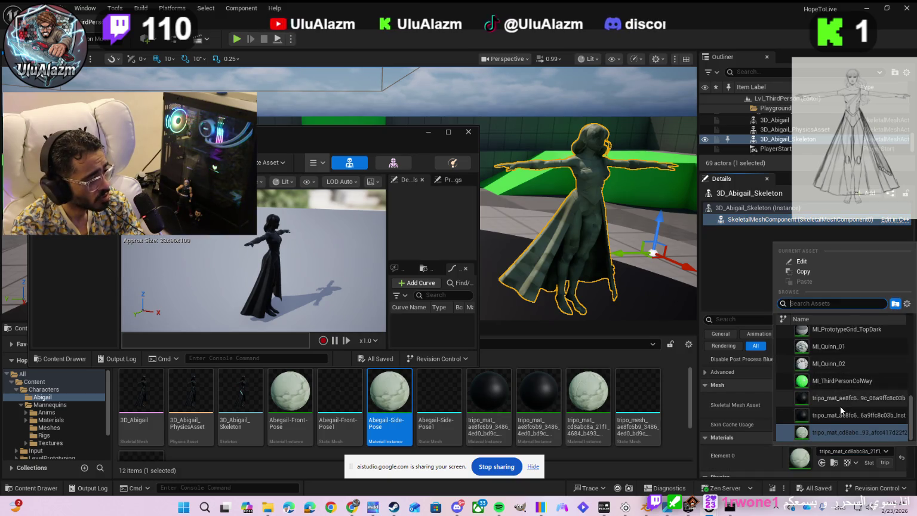
pyautogui.scroll(5, 839, 405)
pyautogui.scroll(5, 839, 405)
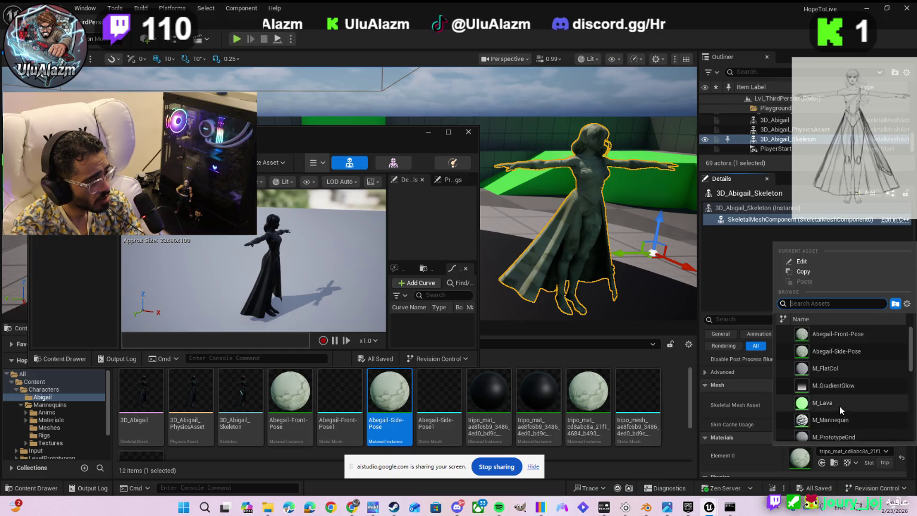
pyautogui.click(830, 349)
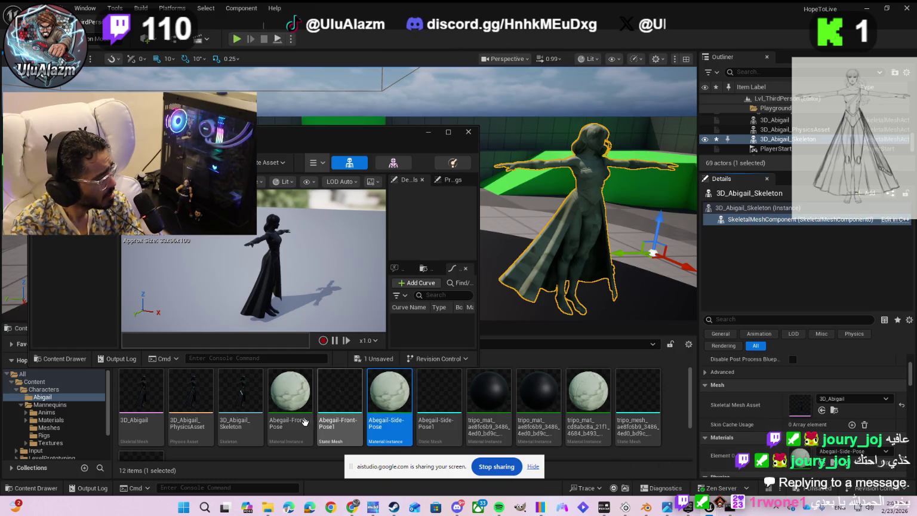
pyautogui.click(290, 393)
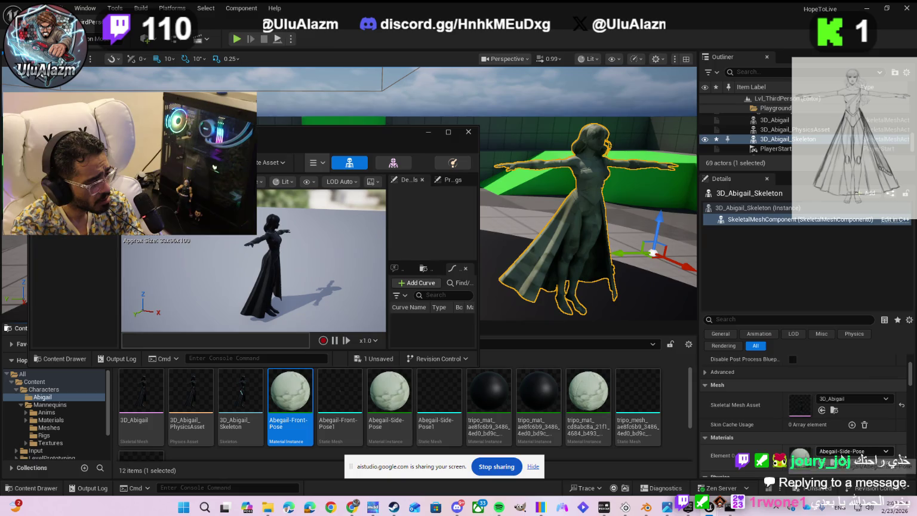
pyautogui.click(833, 451)
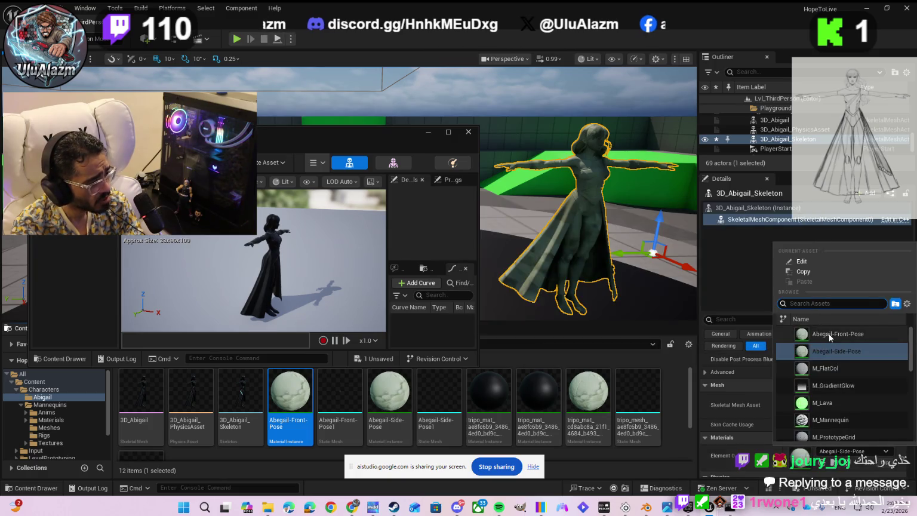
pyautogui.click(828, 333)
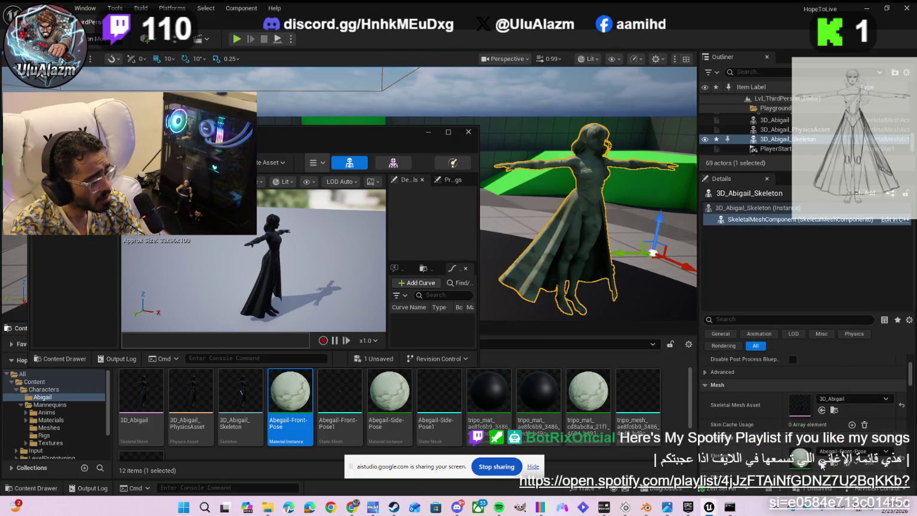
pyautogui.click(810, 490)
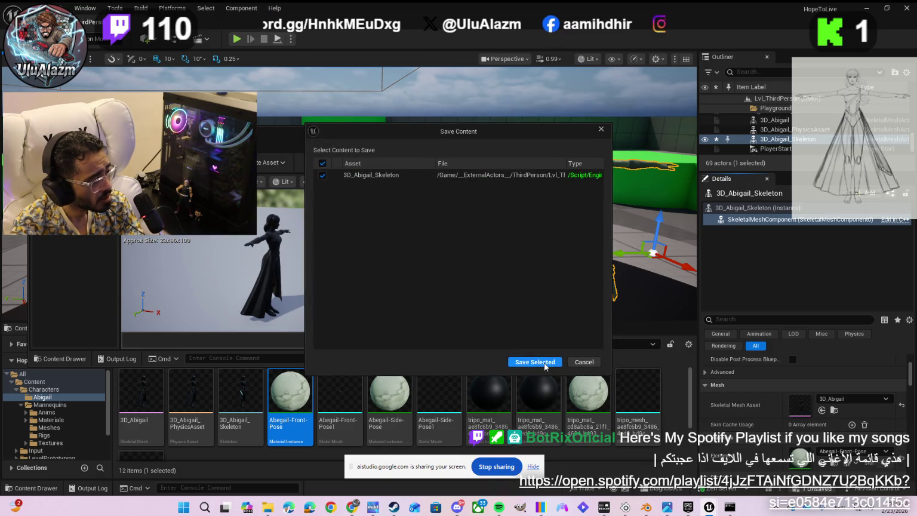
pyautogui.click(535, 361)
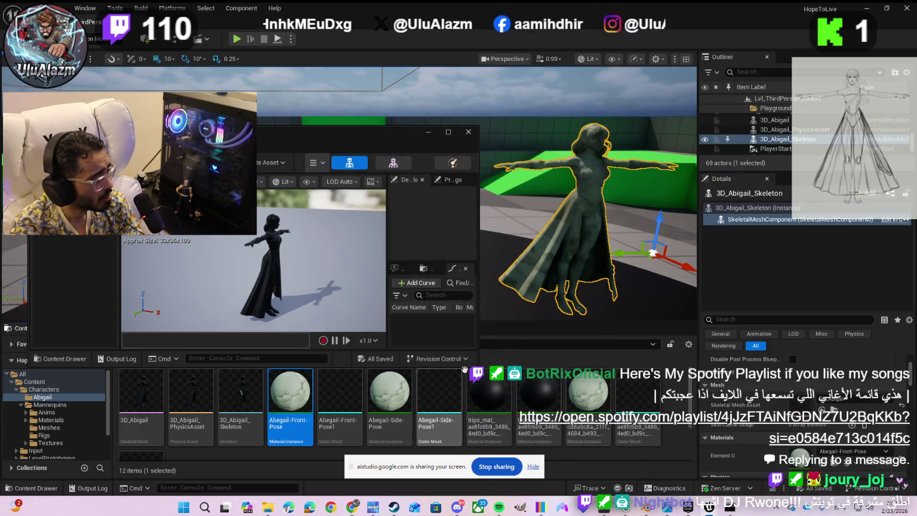
pyautogui.moveTo(591, 399)
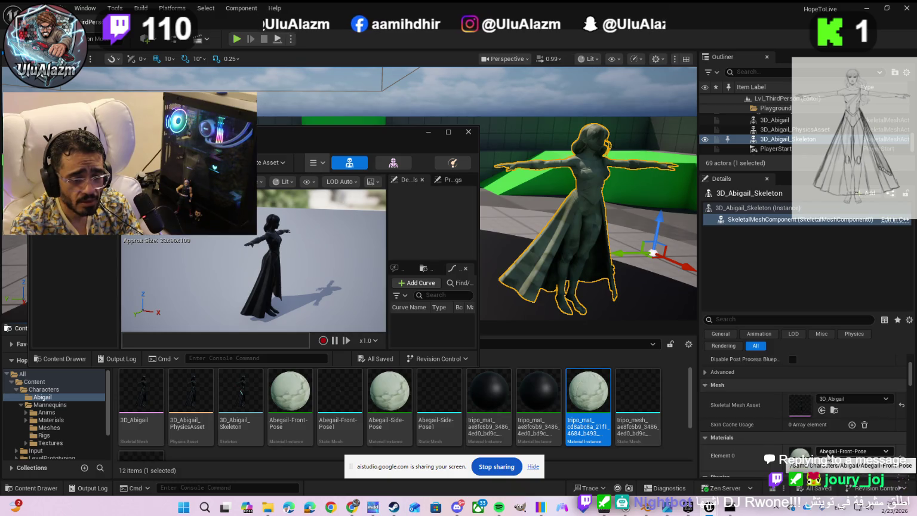
pyautogui.click(830, 451)
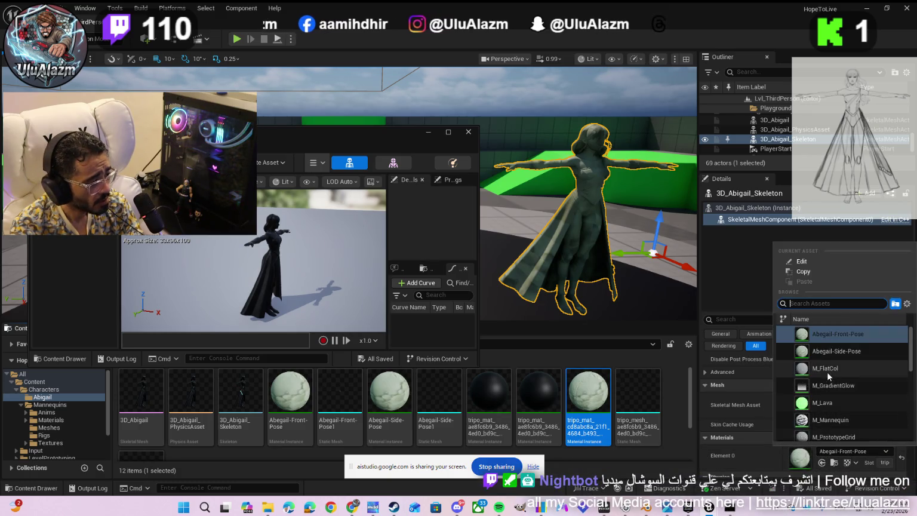
pyautogui.click(837, 419)
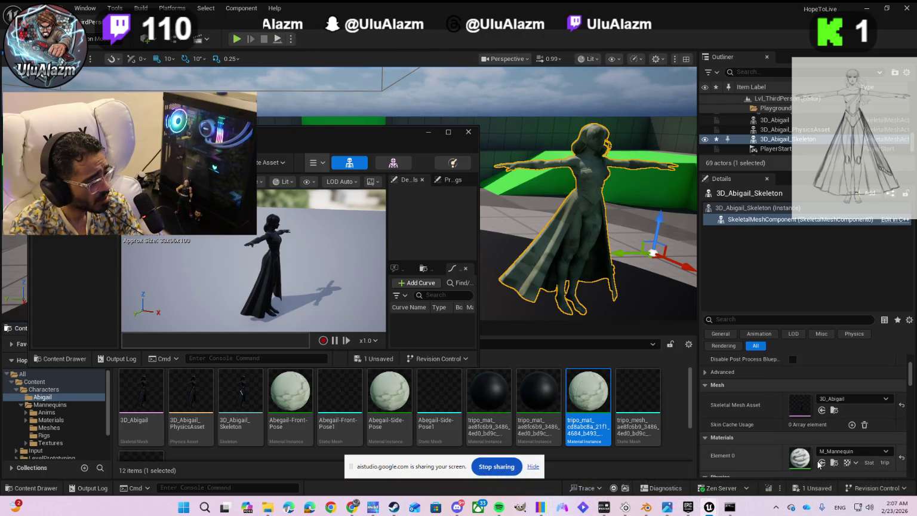
pyautogui.click(820, 491)
pyautogui.click(536, 360)
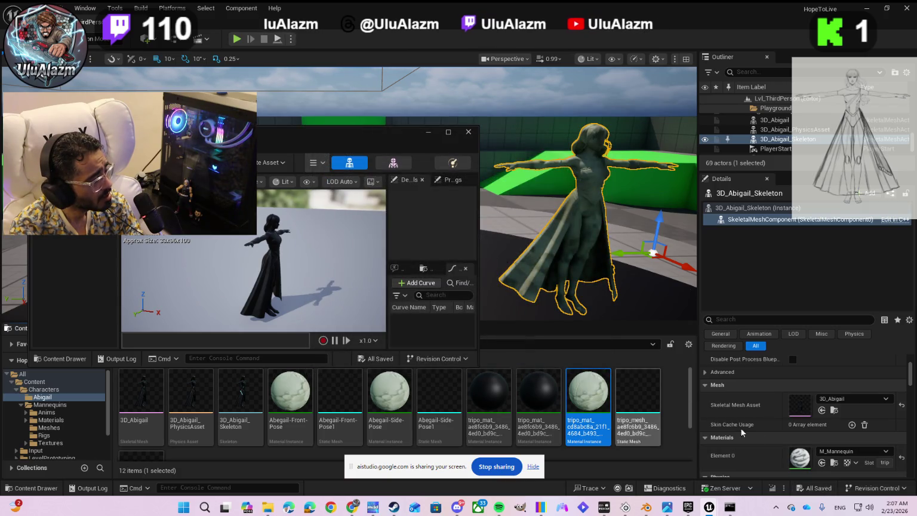
pyautogui.click(822, 463)
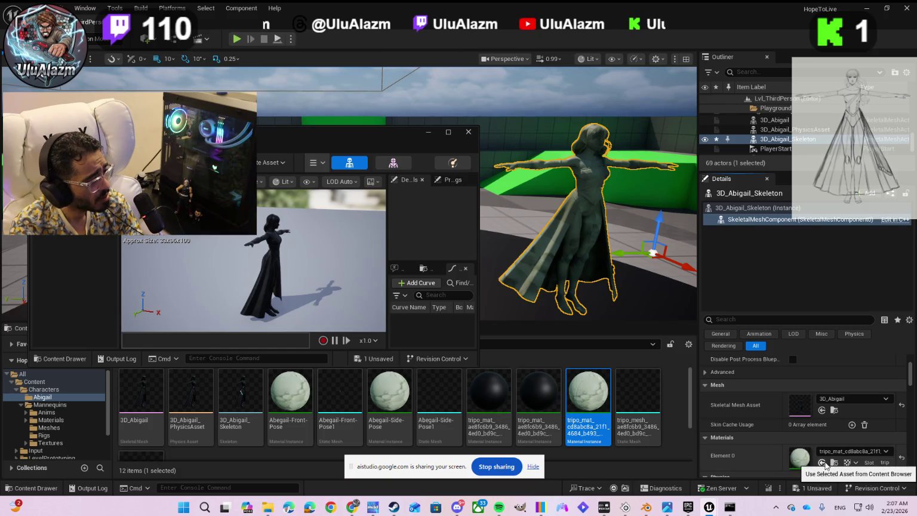
pyautogui.click(816, 488)
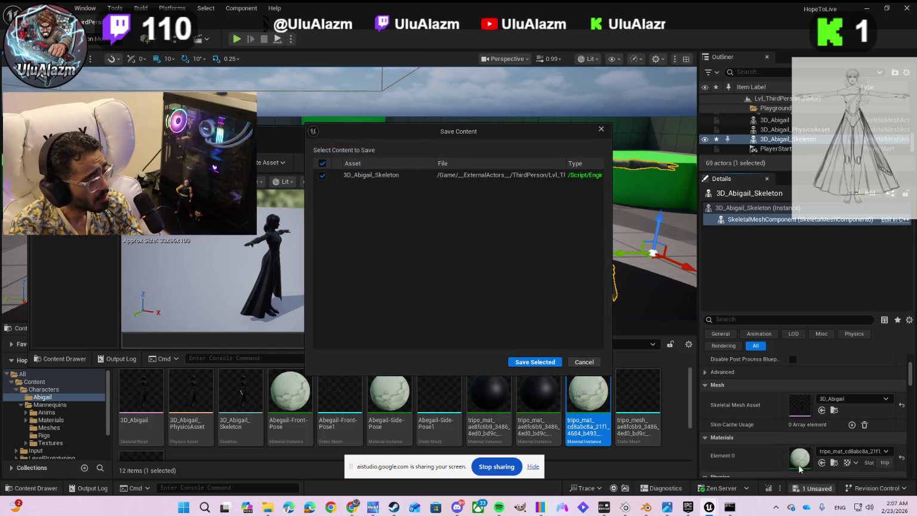
pyautogui.click(548, 362)
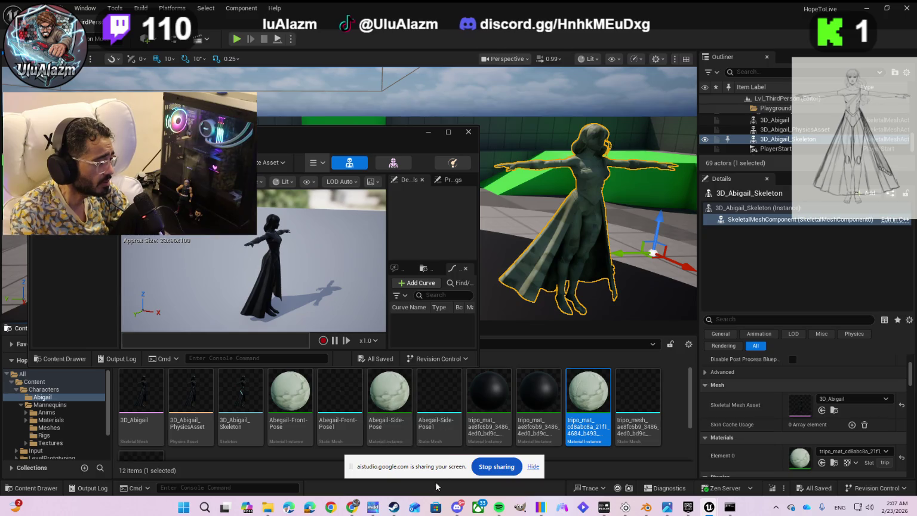
# Review Gemini's Manual Material Setup steps, hide the sharing notice, and return to Unreal Editor.
pyautogui.moveTo(349, 509)
pyautogui.click(299, 459)
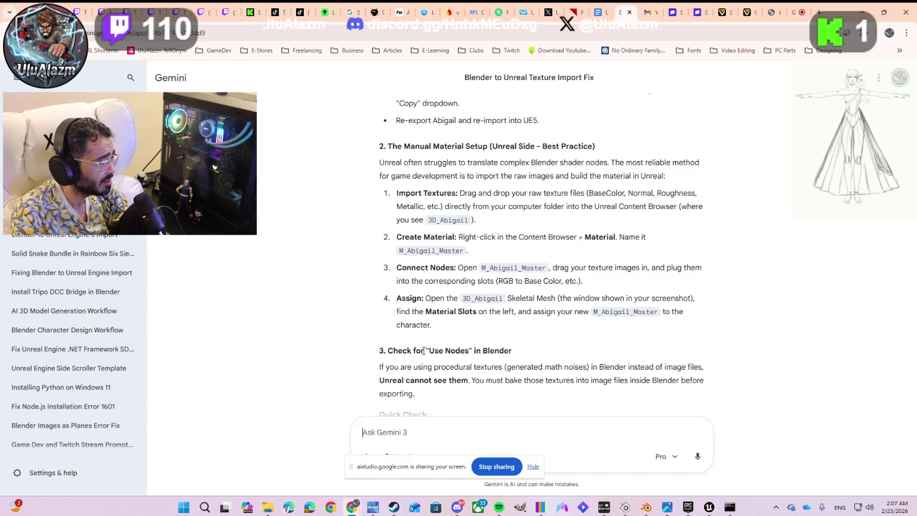
pyautogui.click(488, 468)
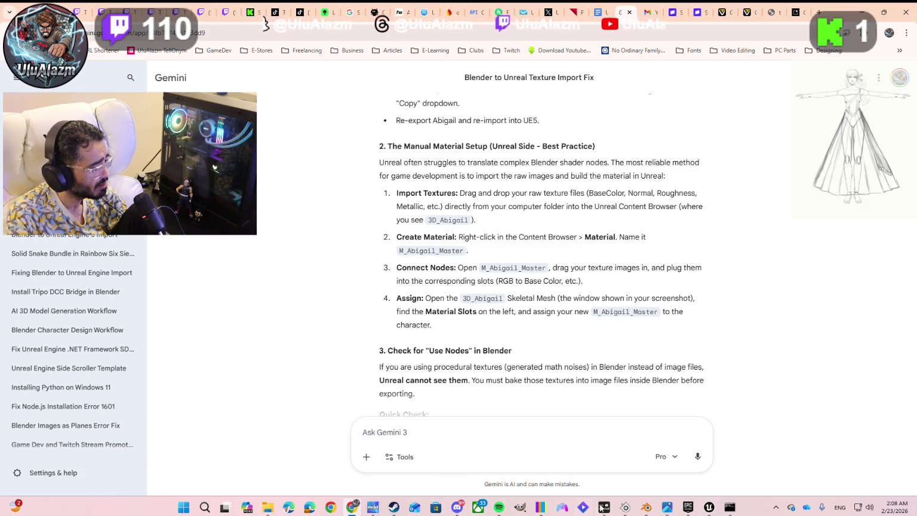
pyautogui.moveTo(709, 507)
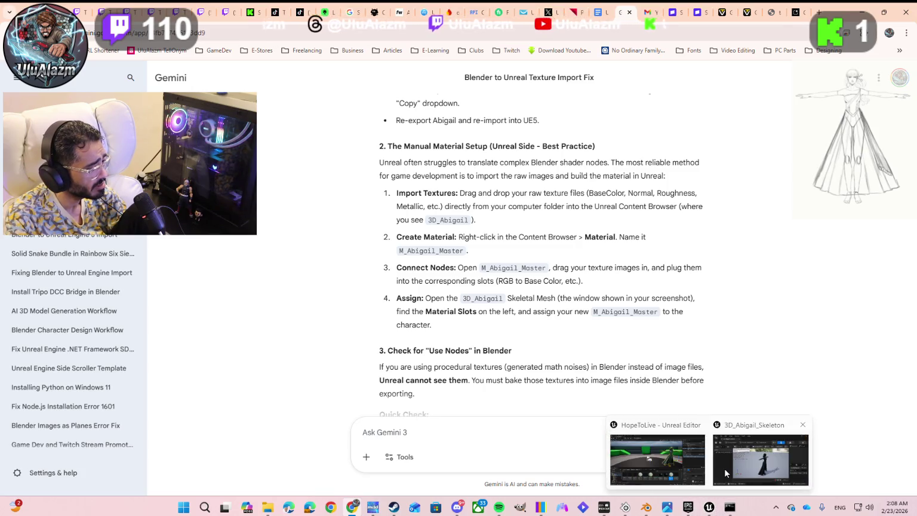
pyautogui.click(724, 468)
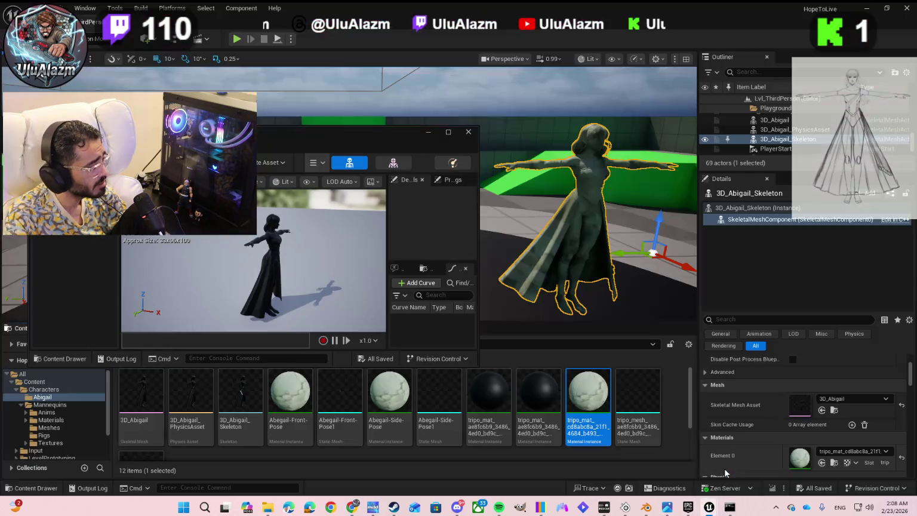
# Close the skeleton editor and browse the mannequin Materials, Quinn and Manny folders.
pyautogui.click(468, 132)
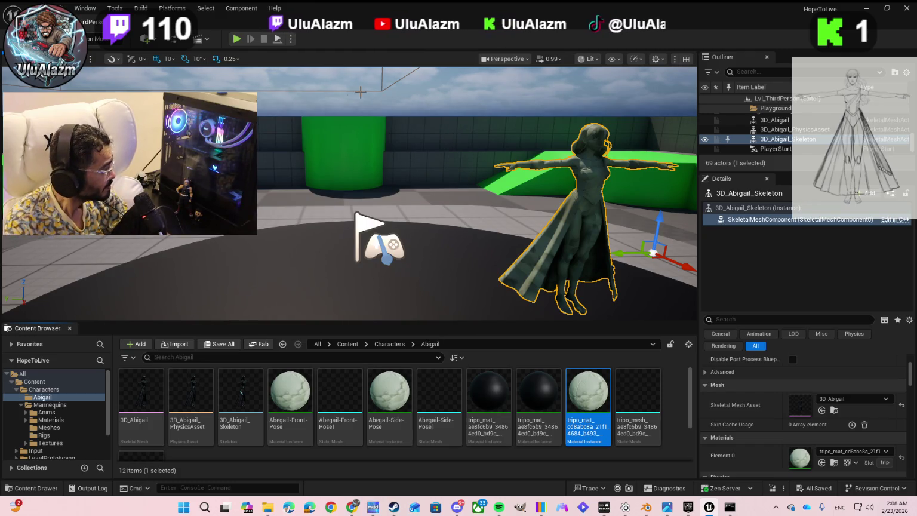
pyautogui.click(26, 421)
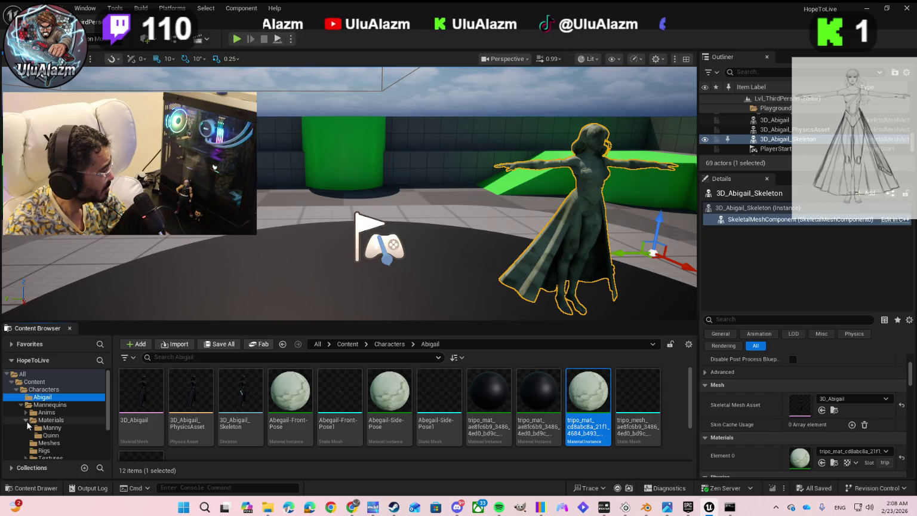
pyautogui.rightClick(42, 422)
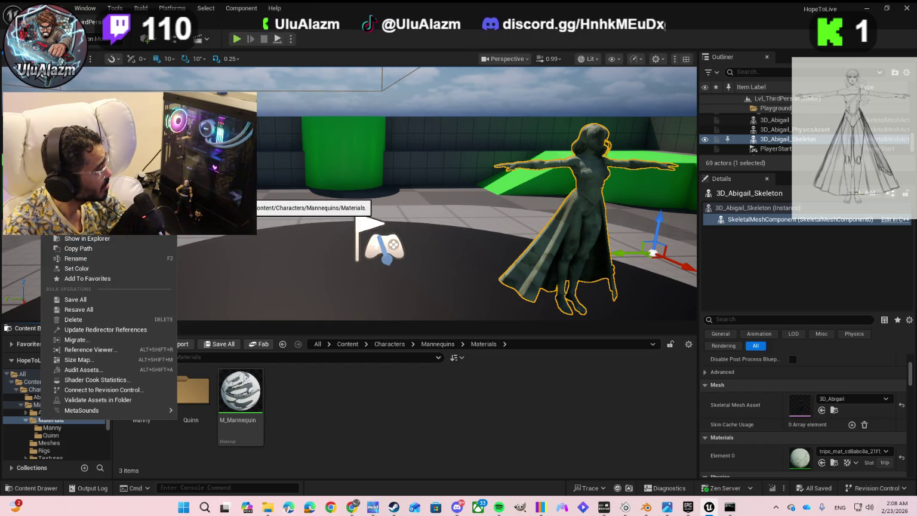
pyautogui.click(296, 419)
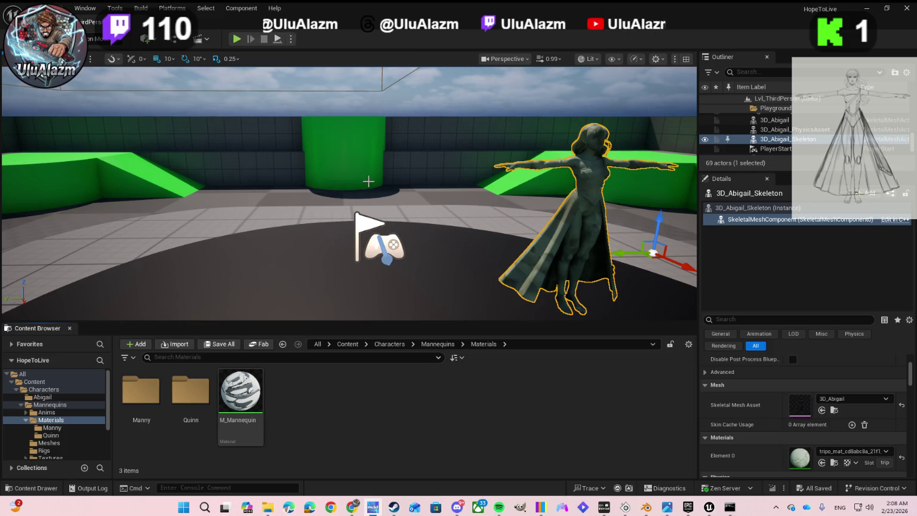
pyautogui.doubleClick(177, 391)
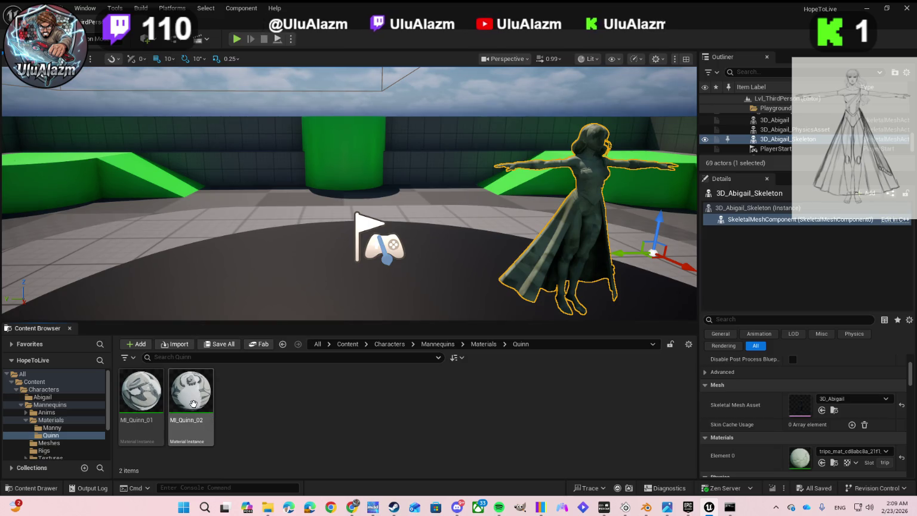
pyautogui.hotkey('alt', 'Left')
pyautogui.doubleClick(142, 411)
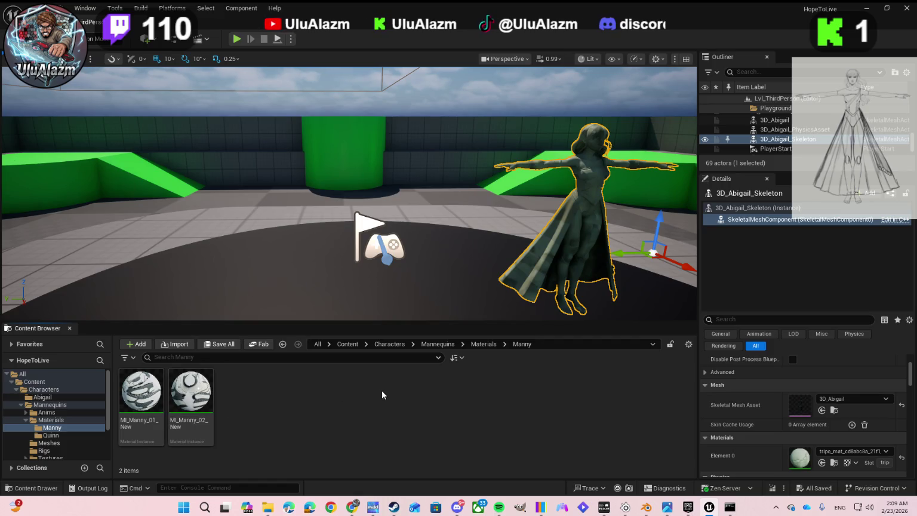
pyautogui.hotkey('alt', 'Left')
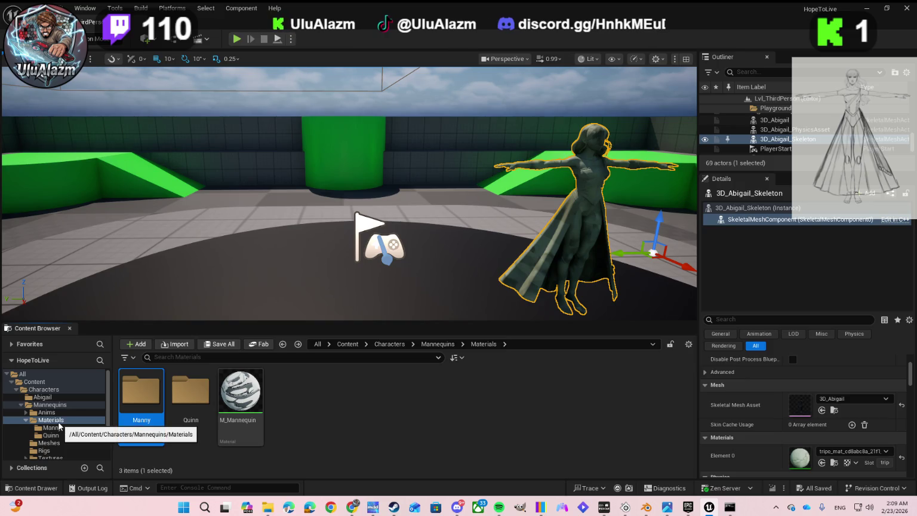
pyautogui.moveTo(59, 425)
pyautogui.mouseDown()
pyautogui.moveTo(511, 328)
pyautogui.moveTo(721, 247)
pyautogui.moveTo(723, 219)
pyautogui.mouseUp()
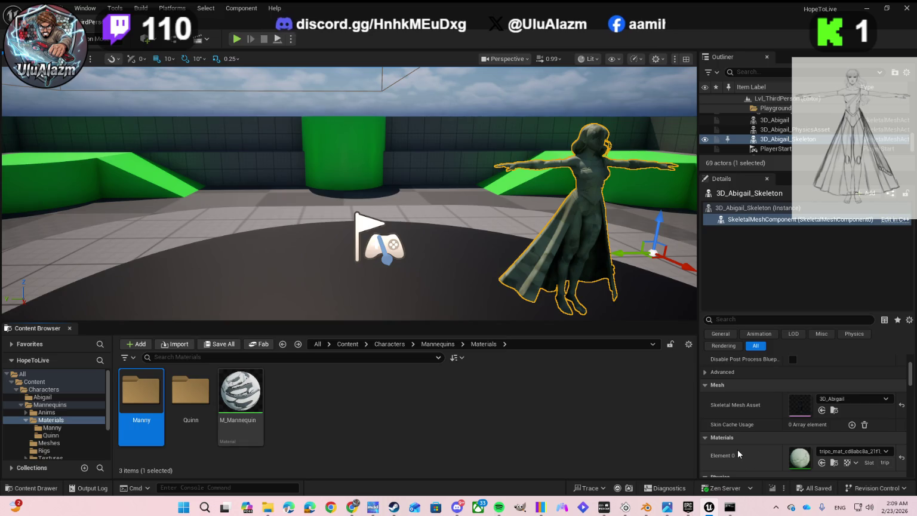
# Assign M_Mannequin to the skeleton's Element 0 and save the actor.
pyautogui.click(239, 403)
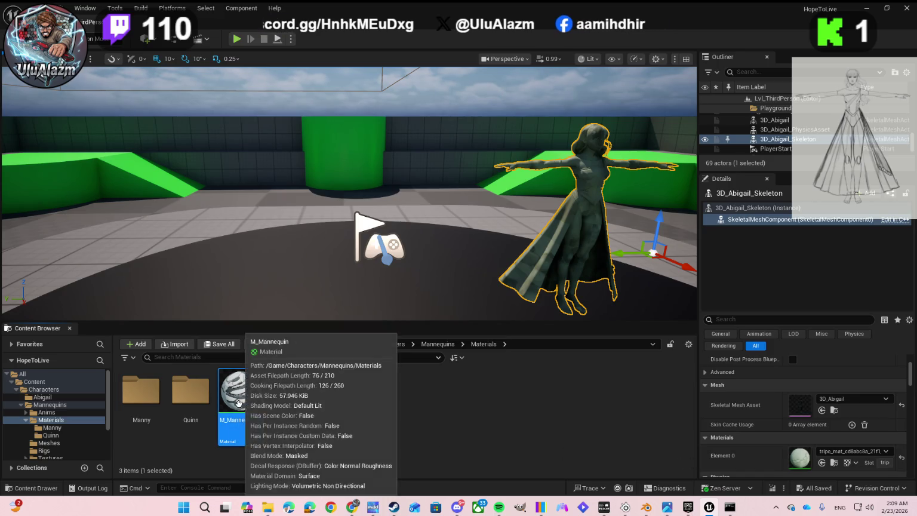
pyautogui.click(821, 461)
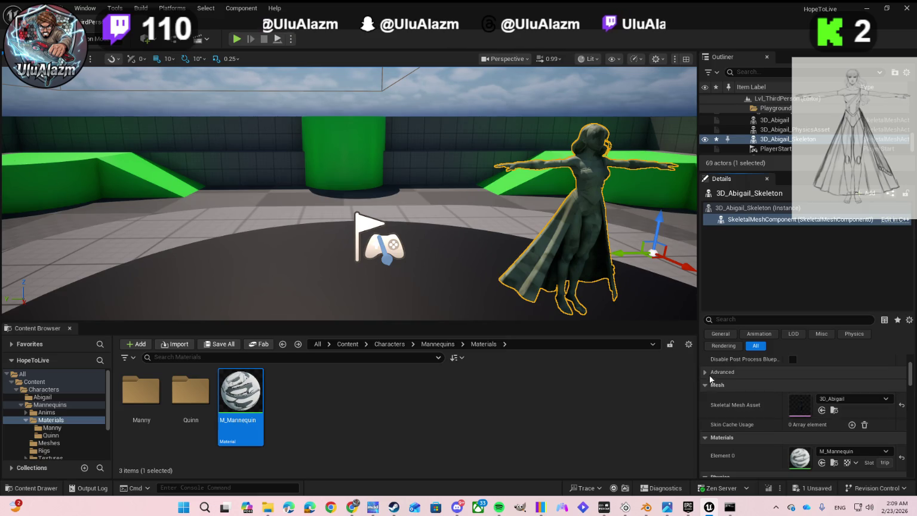
pyautogui.click(812, 488)
pyautogui.click(535, 362)
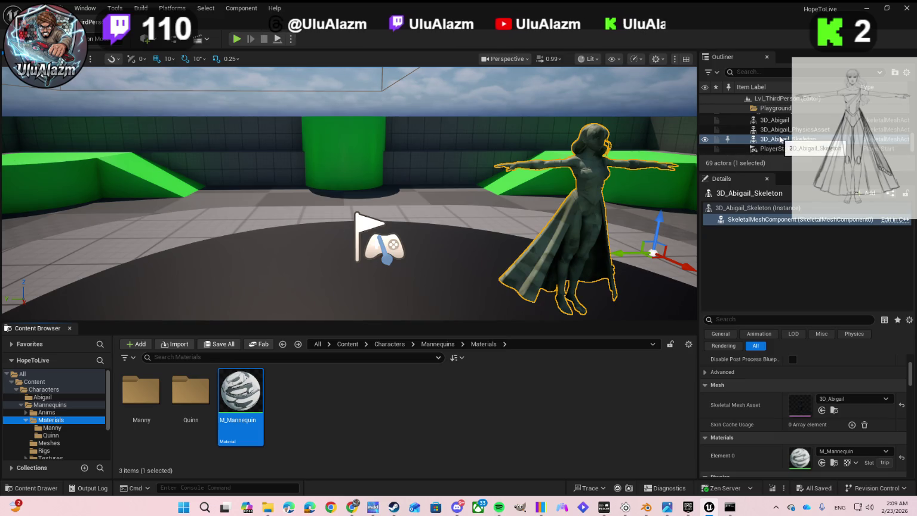
pyautogui.scroll(2, 781, 135)
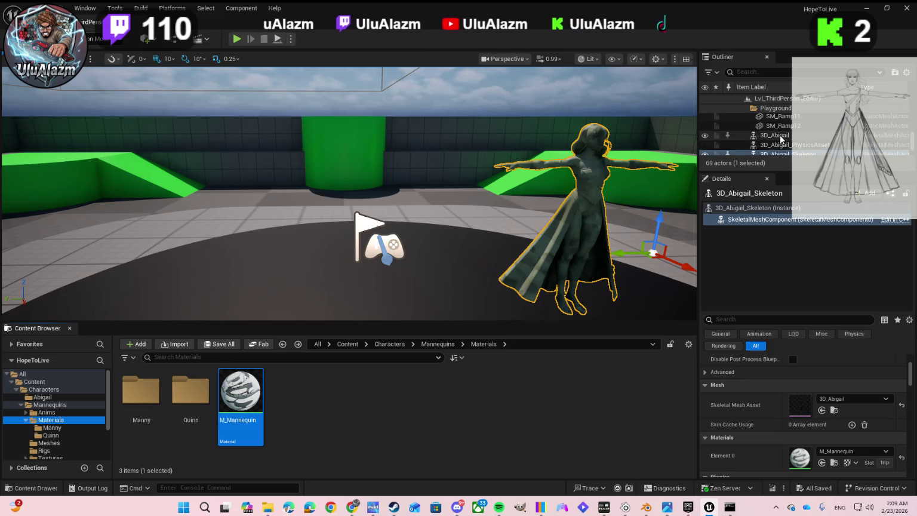
# Select 3D_Abigail, set its Element 0 to Abegail-Front-Pose, and save it.
pyautogui.click(780, 136)
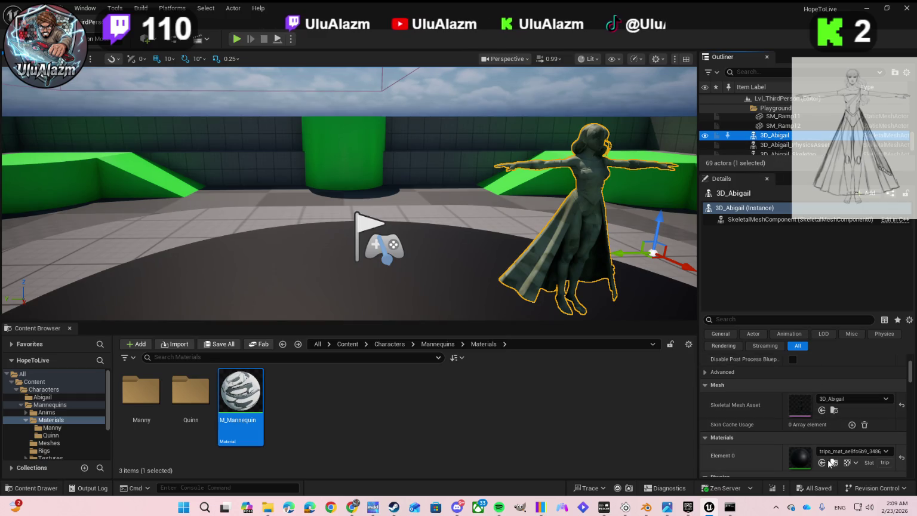
pyautogui.click(833, 454)
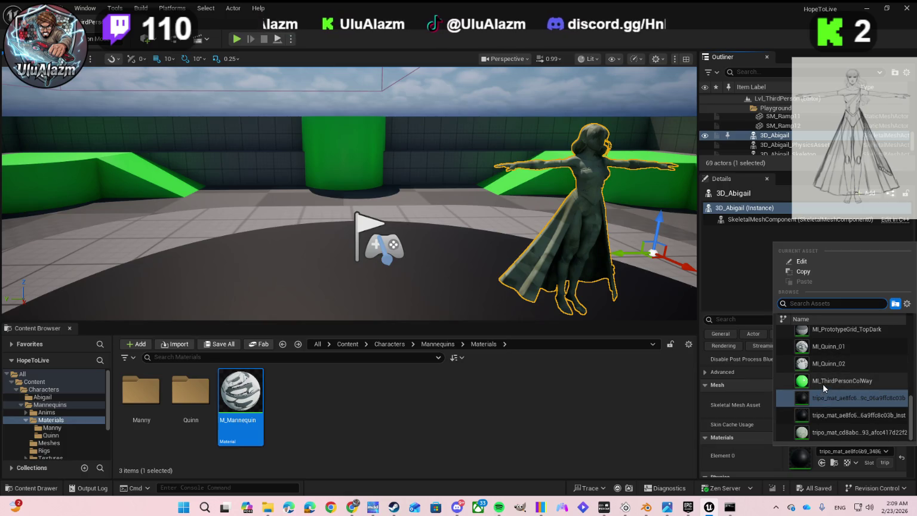
pyautogui.scroll(5, 822, 383)
pyautogui.scroll(3, 823, 383)
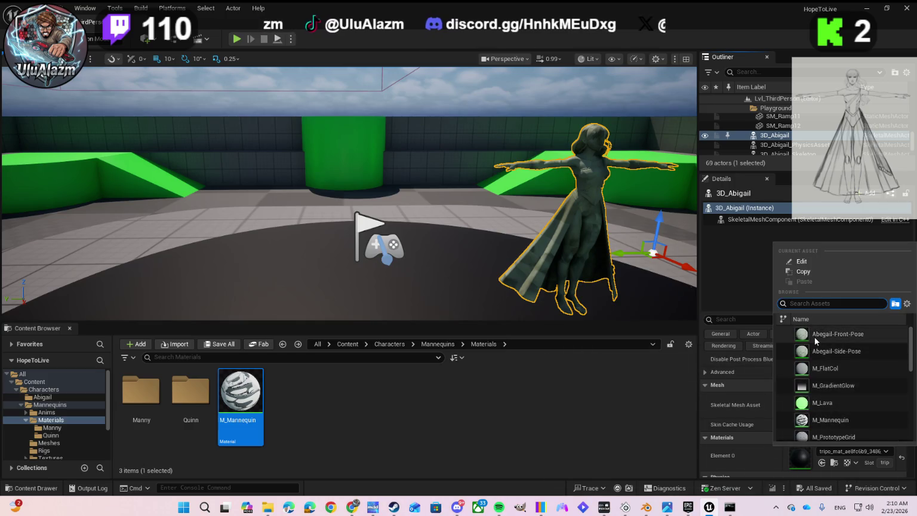
pyautogui.click(815, 336)
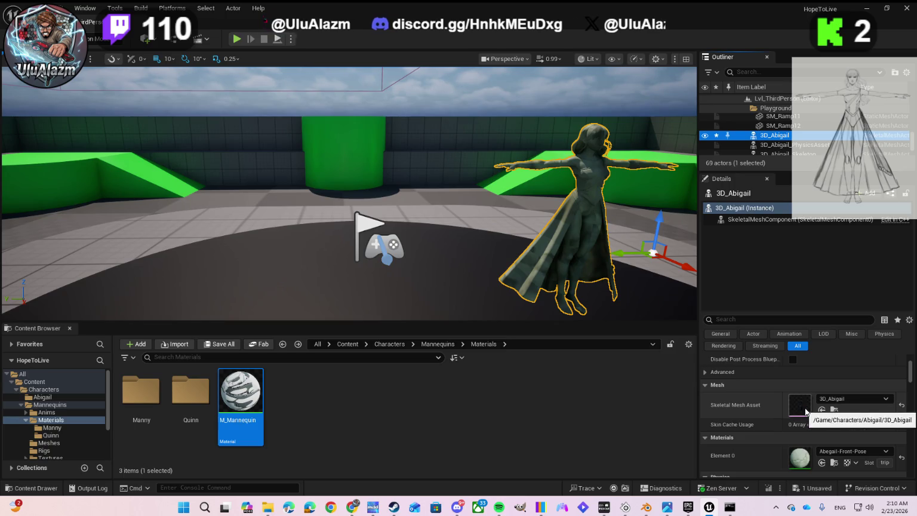
pyautogui.click(816, 488)
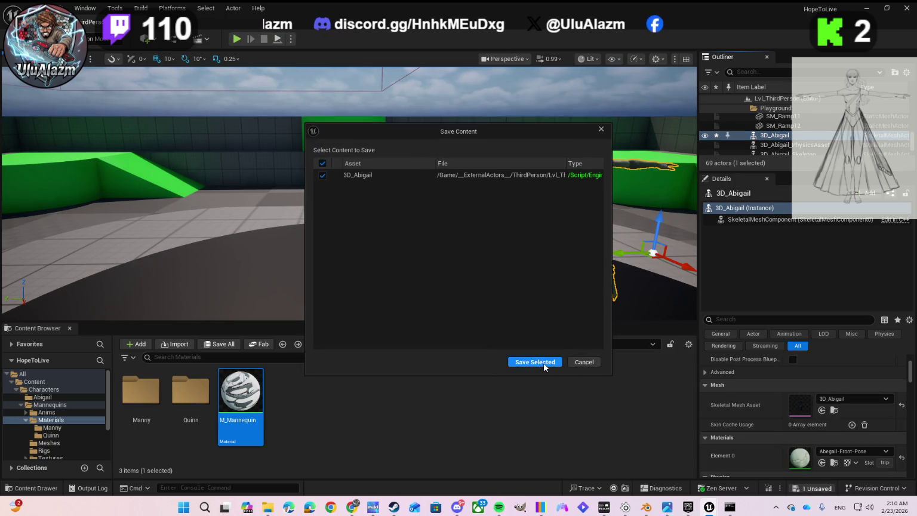
pyautogui.click(541, 361)
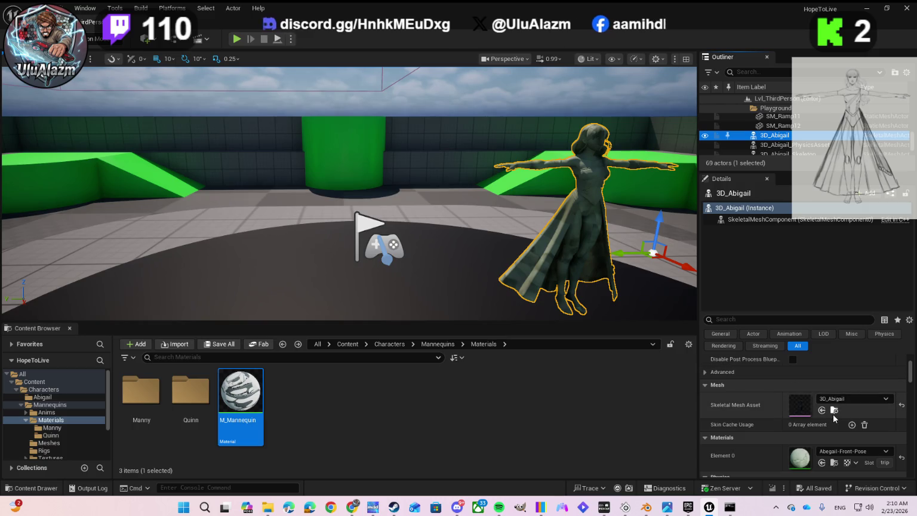
# Swap Element 0 back to M_Mannequin, saving each change, then switch to Gemini in Chrome.
pyautogui.click(822, 462)
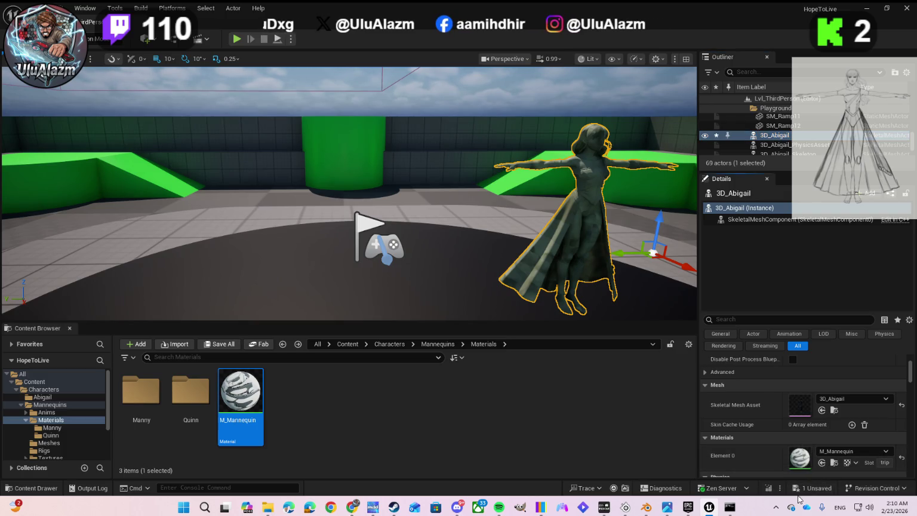
pyautogui.click(812, 487)
pyautogui.click(547, 363)
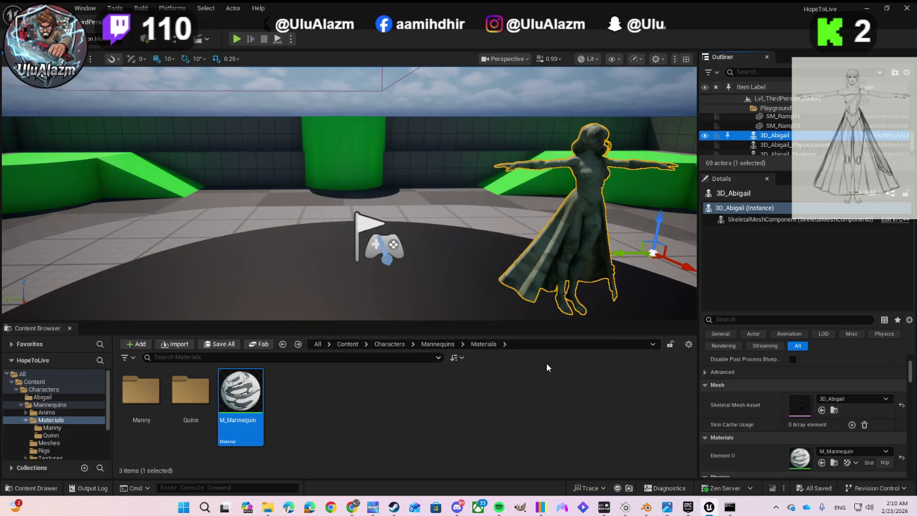
pyautogui.click(835, 452)
pyautogui.click(816, 334)
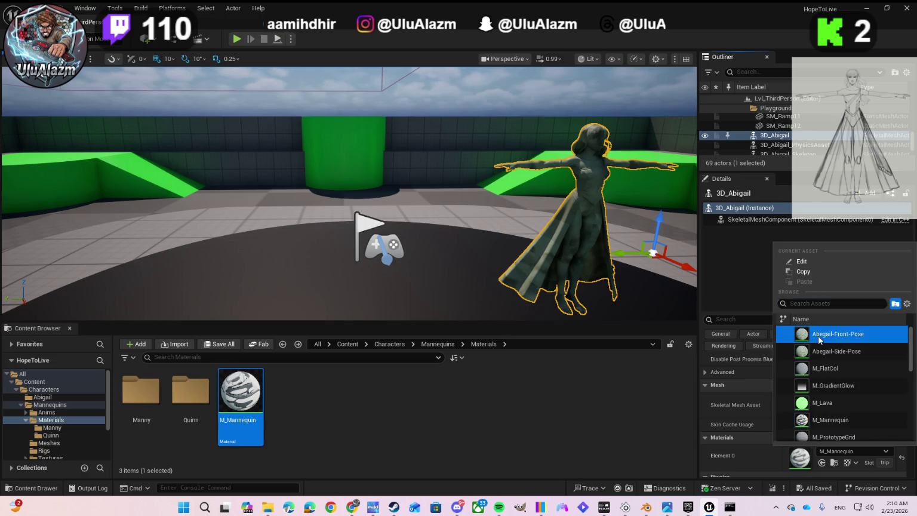
pyautogui.click(826, 462)
pyautogui.click(815, 488)
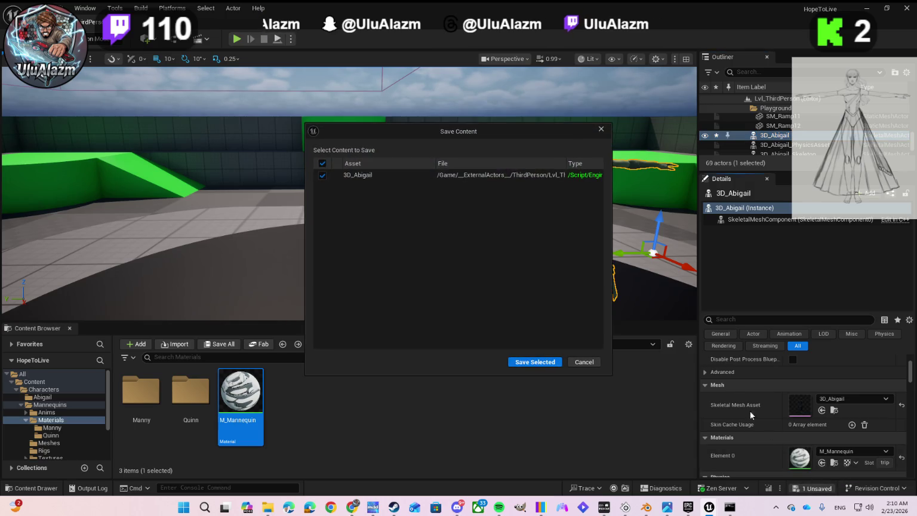
pyautogui.click(542, 362)
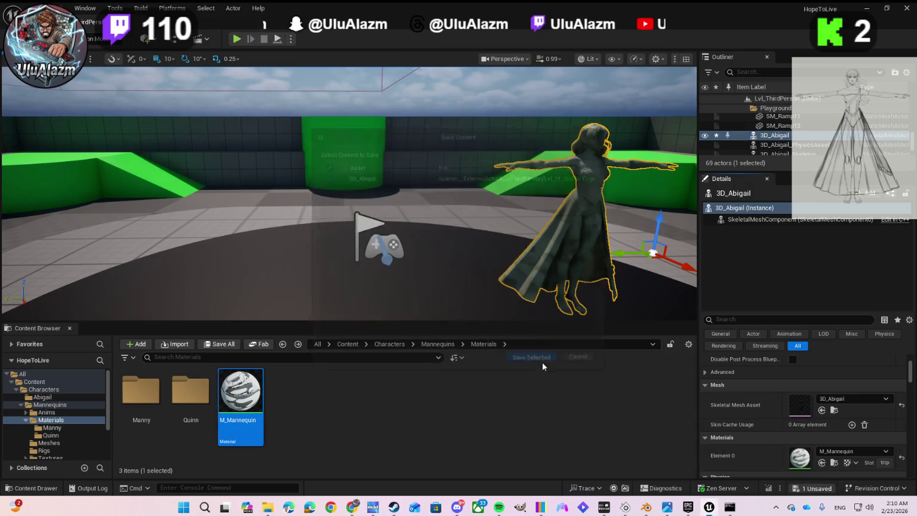
pyautogui.click(836, 452)
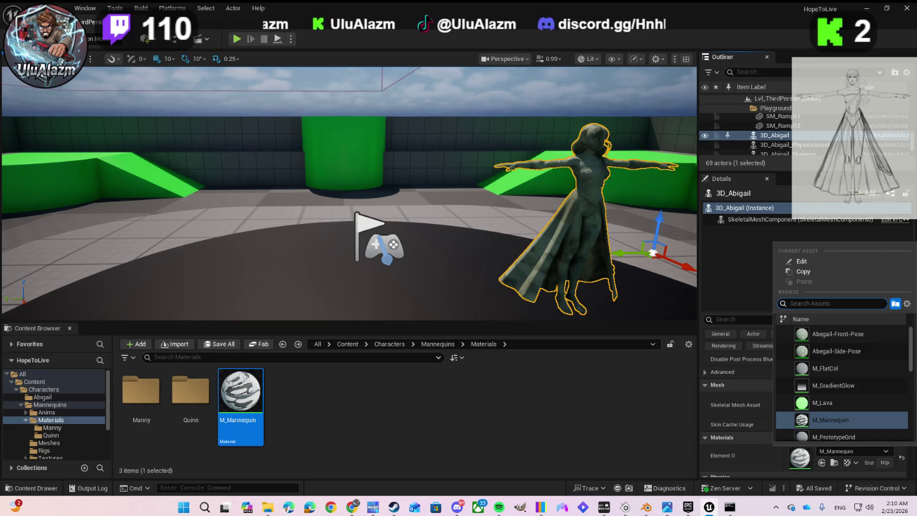
pyautogui.click(352, 507)
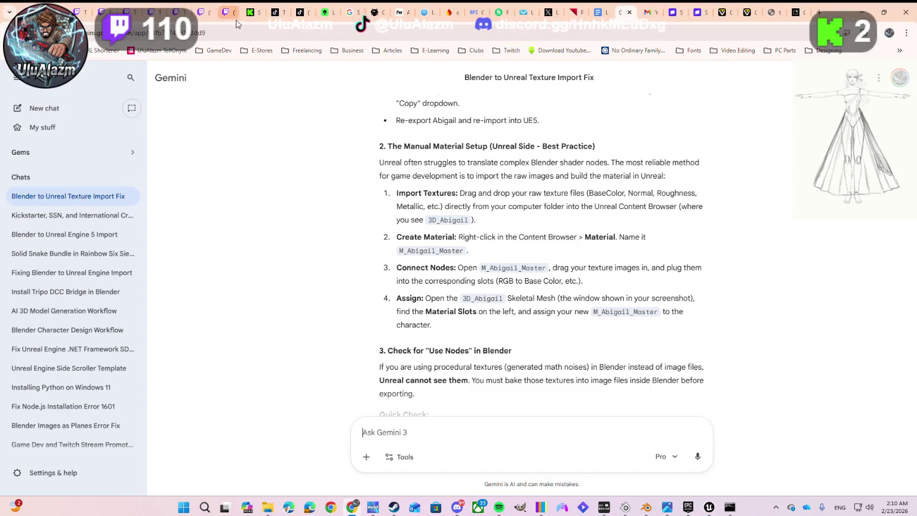
# Look over the Twitch stream chat and a chatter's profile card, then bring Unreal Editor back to front.
pyautogui.click(249, 12)
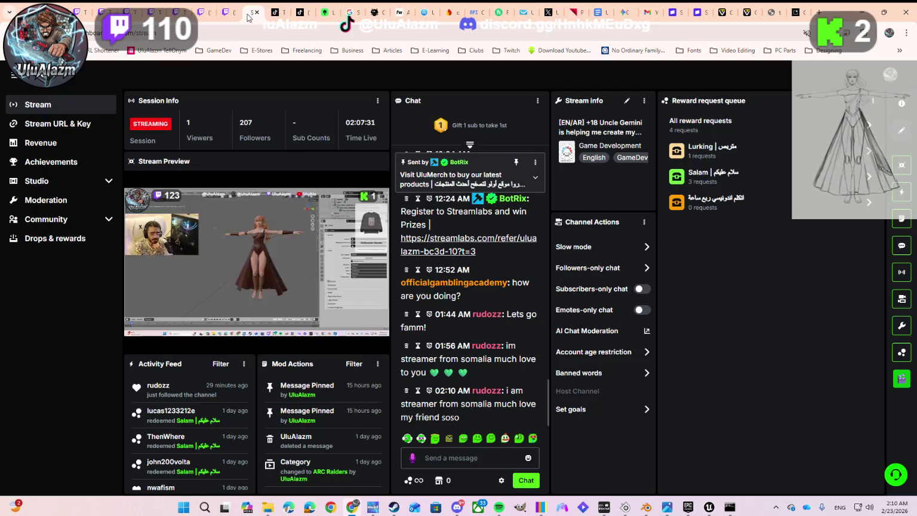
pyautogui.click(482, 391)
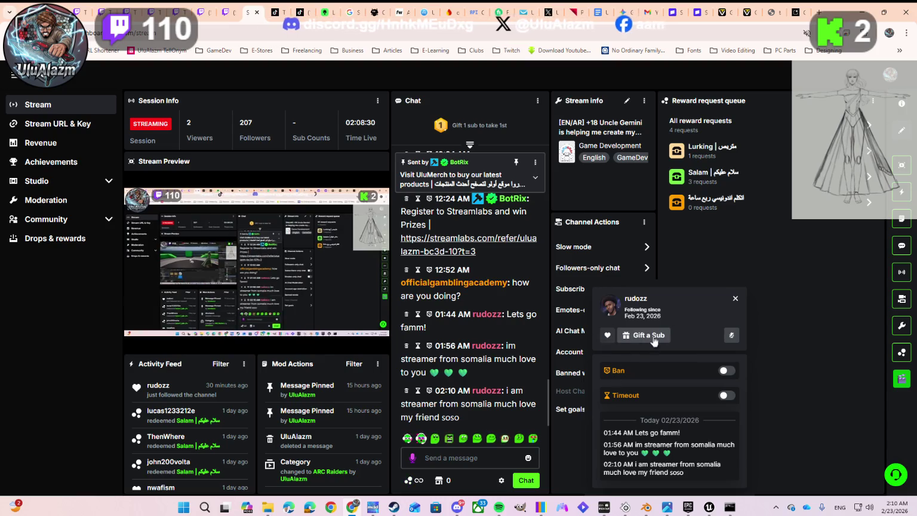
pyautogui.click(734, 299)
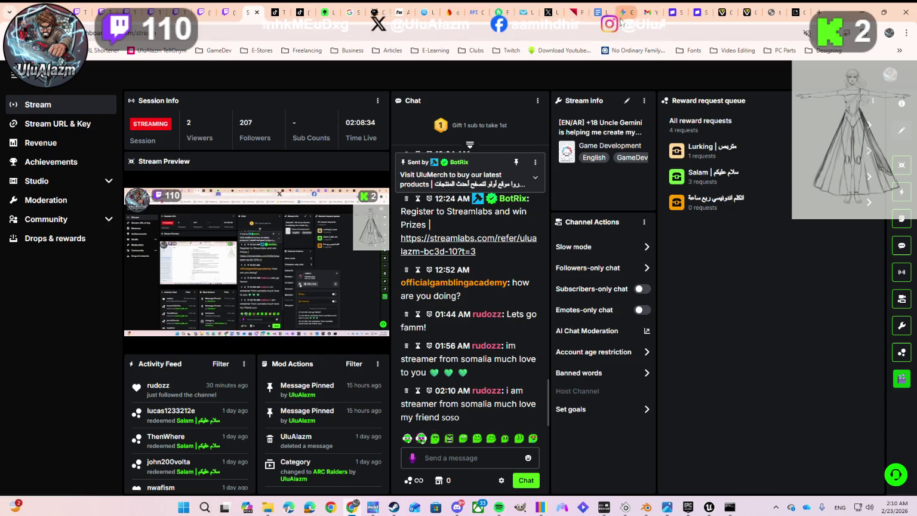
pyautogui.click(621, 20)
pyautogui.hotkey('alt', 'Tab')
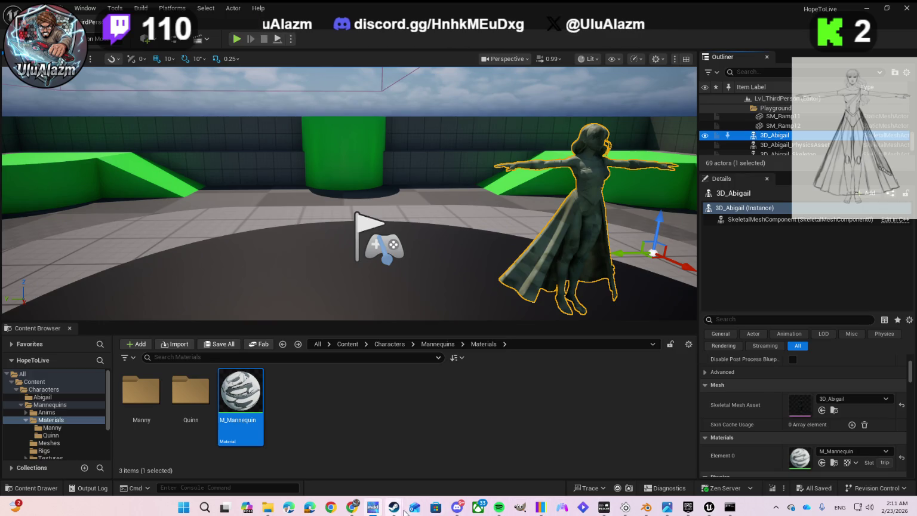
pyautogui.click(352, 507)
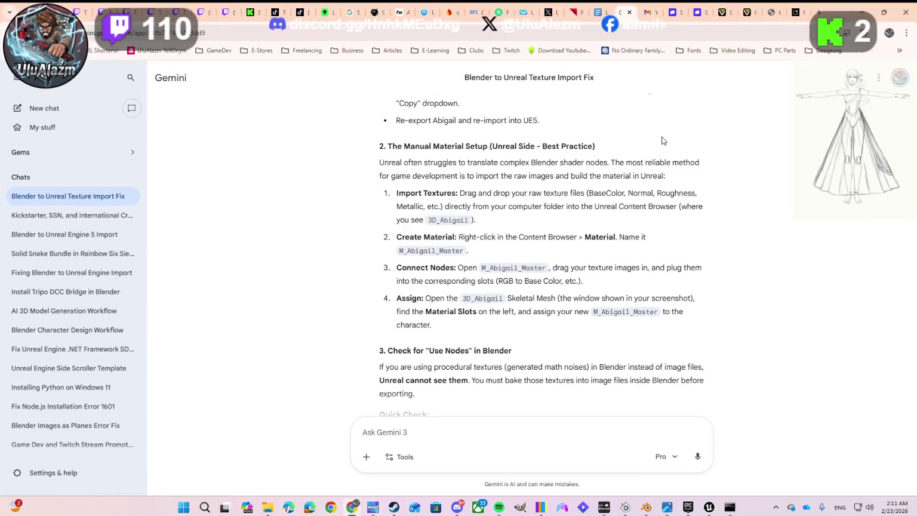
pyautogui.hotkey('alt', 'Tab')
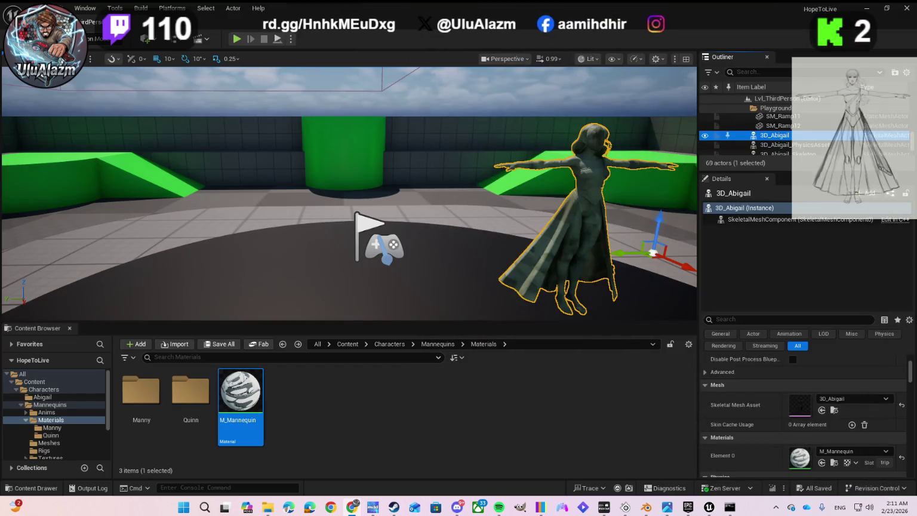